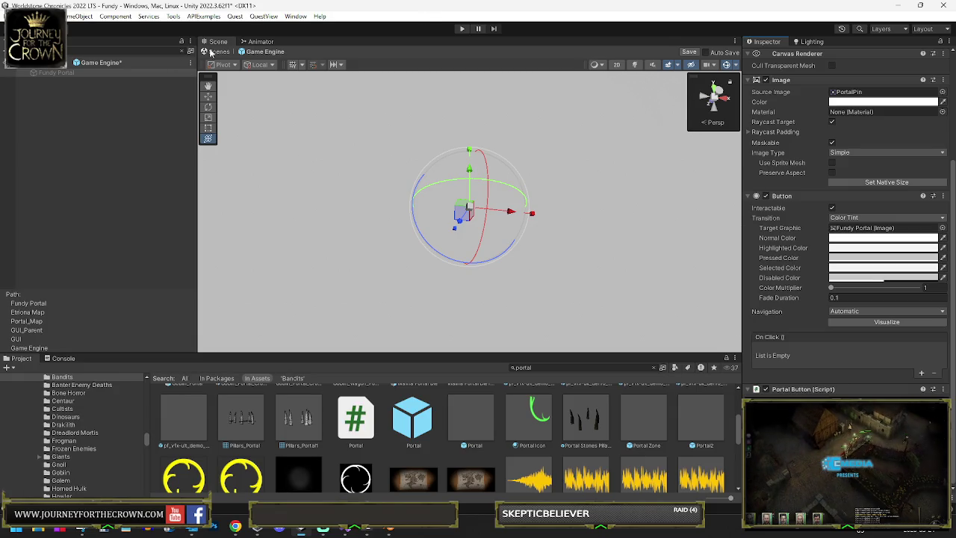
Save the portal edits and orbit down to the canyon floor beside the portal pillars
click(449, 280)
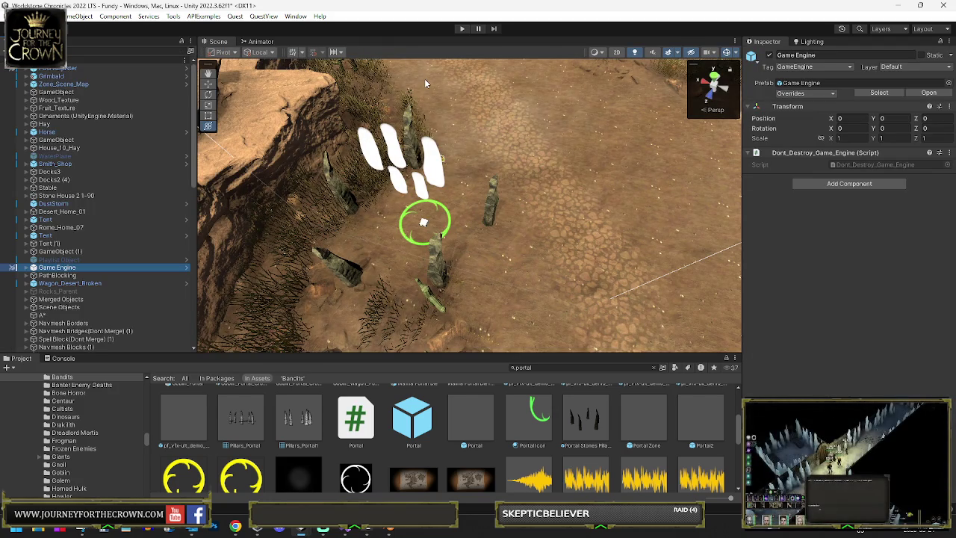
mouse_move(425, 79)
mouse_down()
mouse_move(541, 99)
mouse_move(471, 105)
mouse_up()
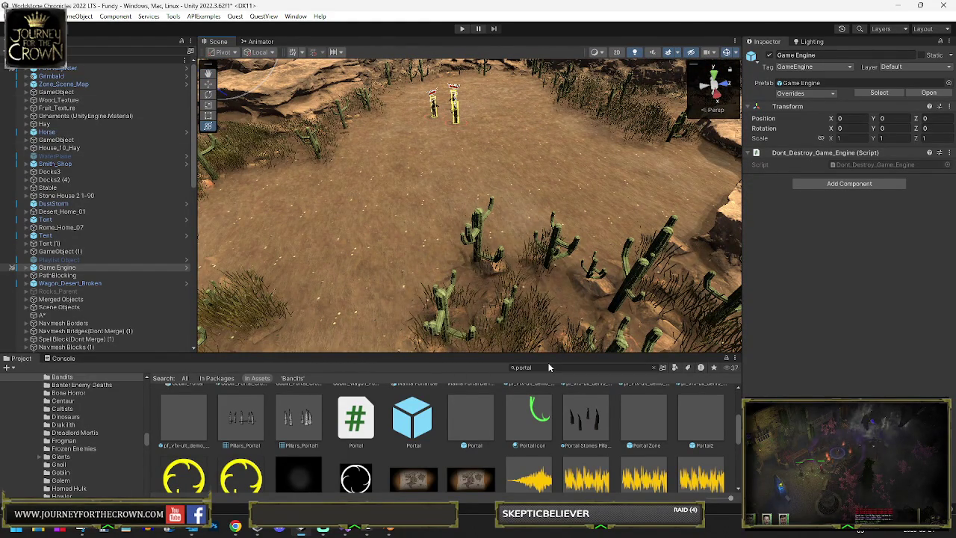
Search the Project for 'goblin', filter results to Prefab type, and enlarge the asset browser
double_click(526, 366)
text(goblin)
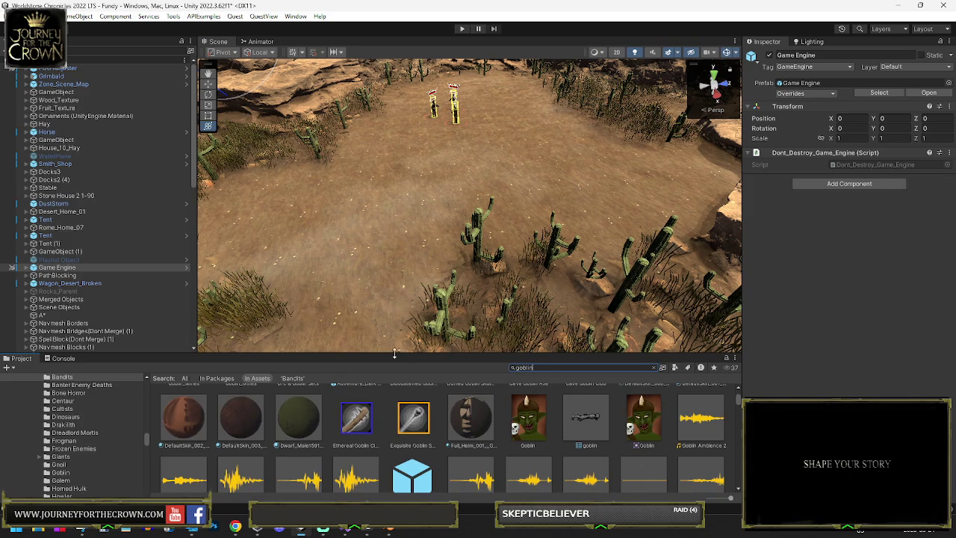
scroll(449, 404, up, 3)
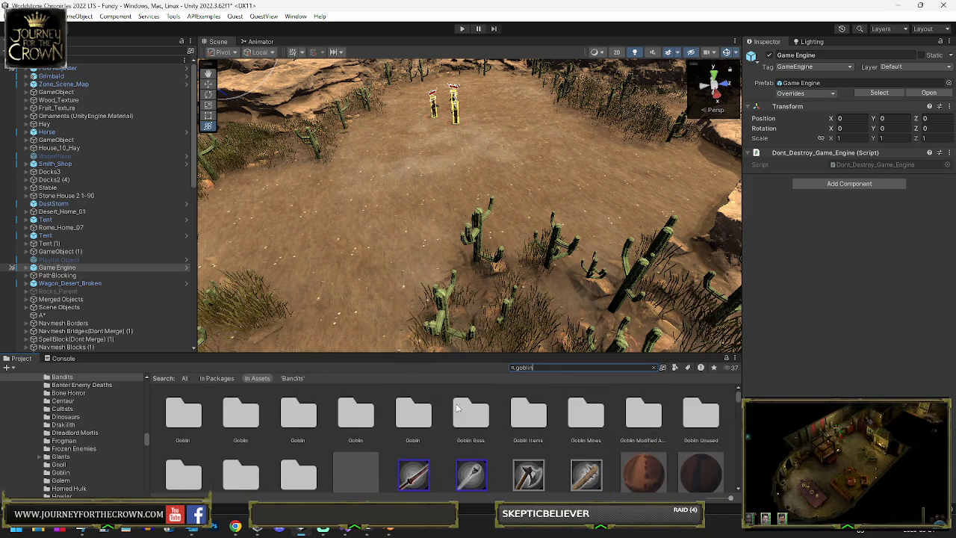
scroll(453, 407, down, 5)
scroll(481, 428, up, 3)
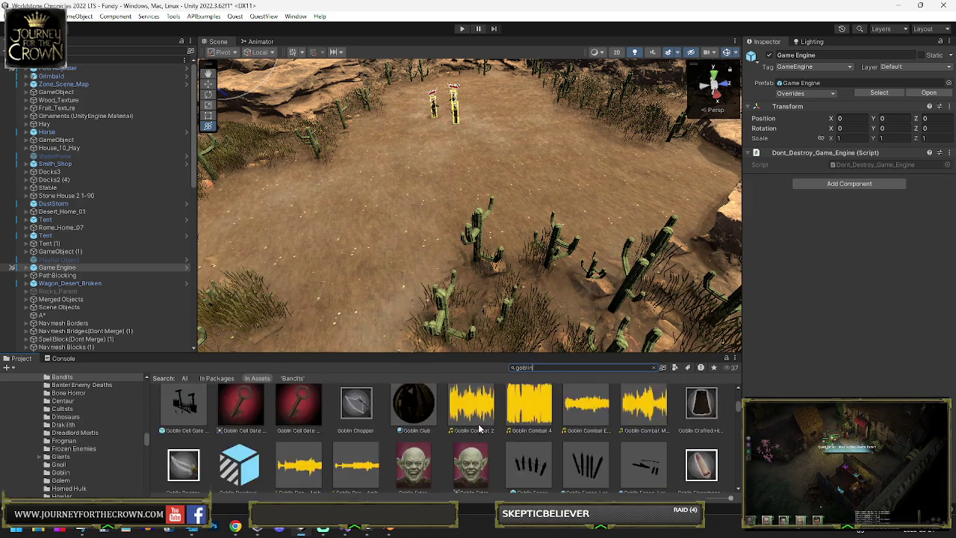
scroll(481, 428, down, 10)
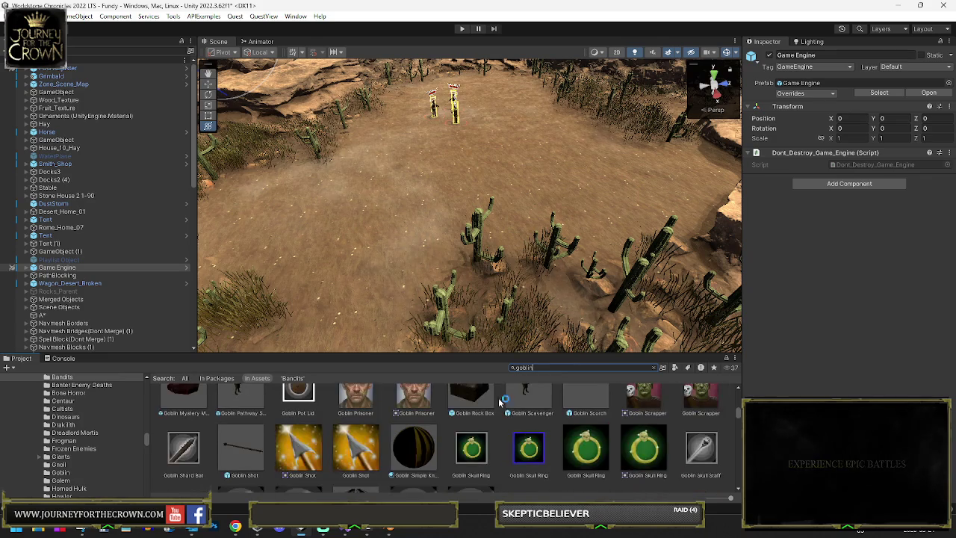
click(675, 367)
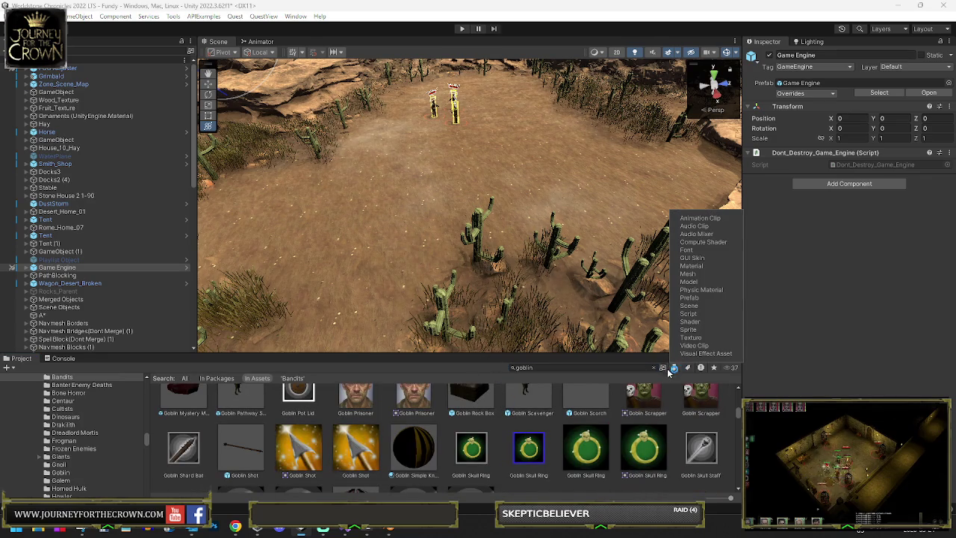
click(697, 299)
drag(448, 354, 448, 267)
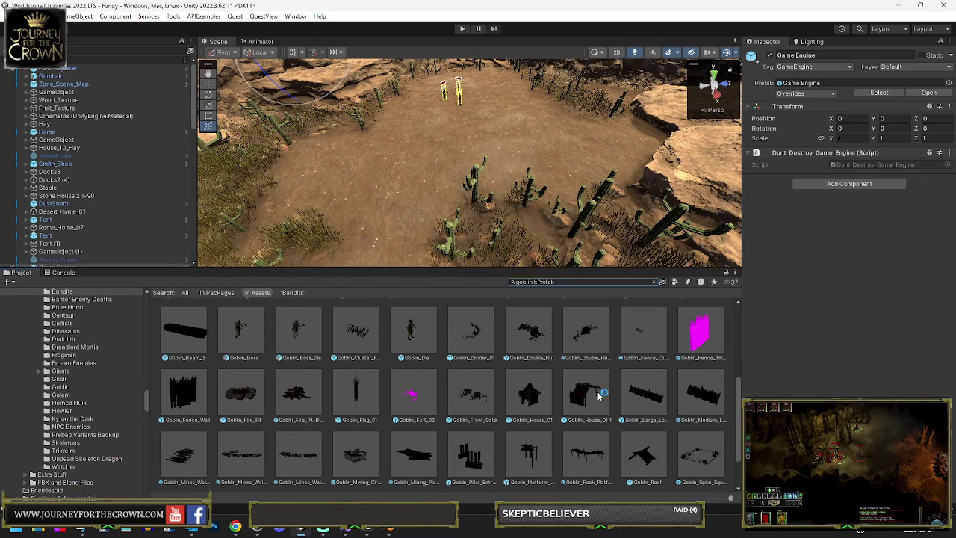
Drop the Goblin_House_01 1 prefab onto the desert ground
mouse_move(591, 393)
mouse_down()
mouse_move(405, 160)
mouse_move(416, 134)
mouse_up()
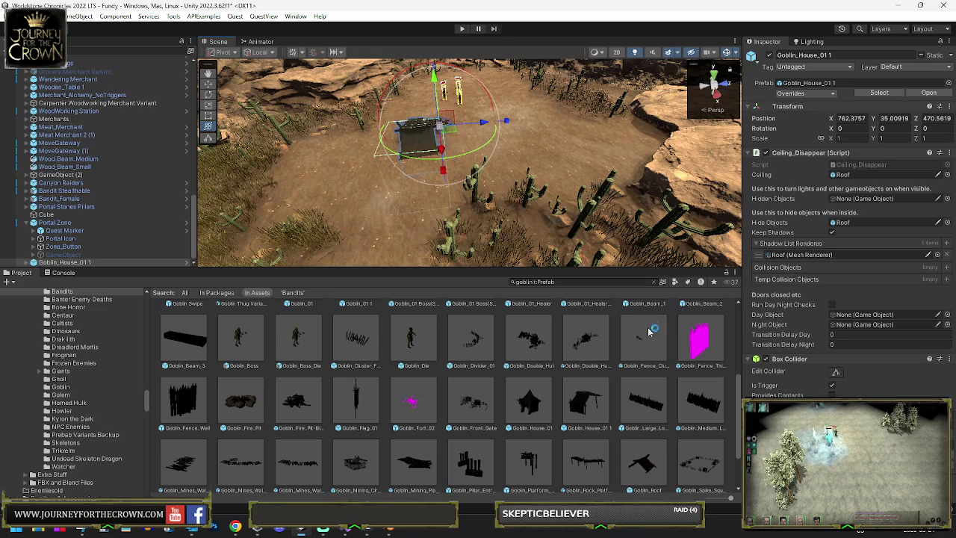
scroll(642, 411, down, 2)
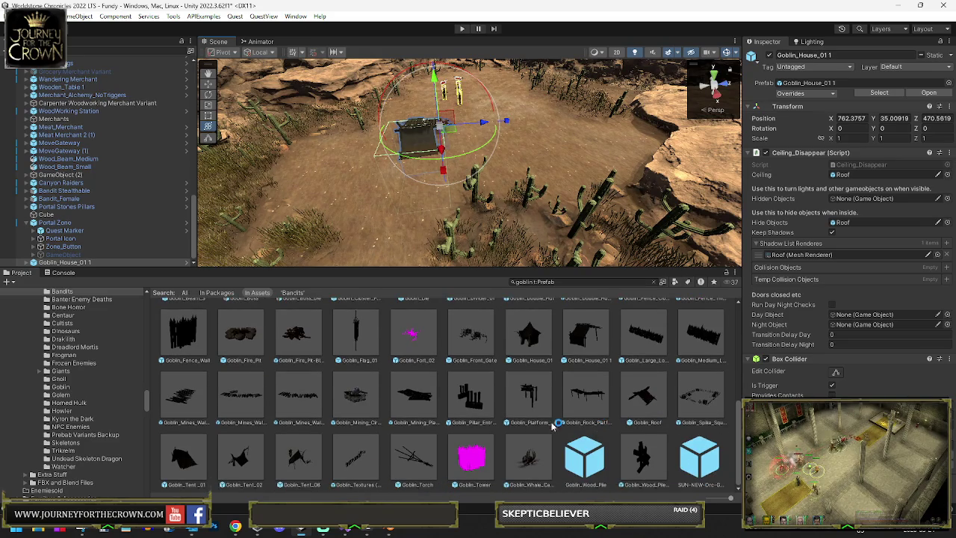
scroll(198, 445, up, 3)
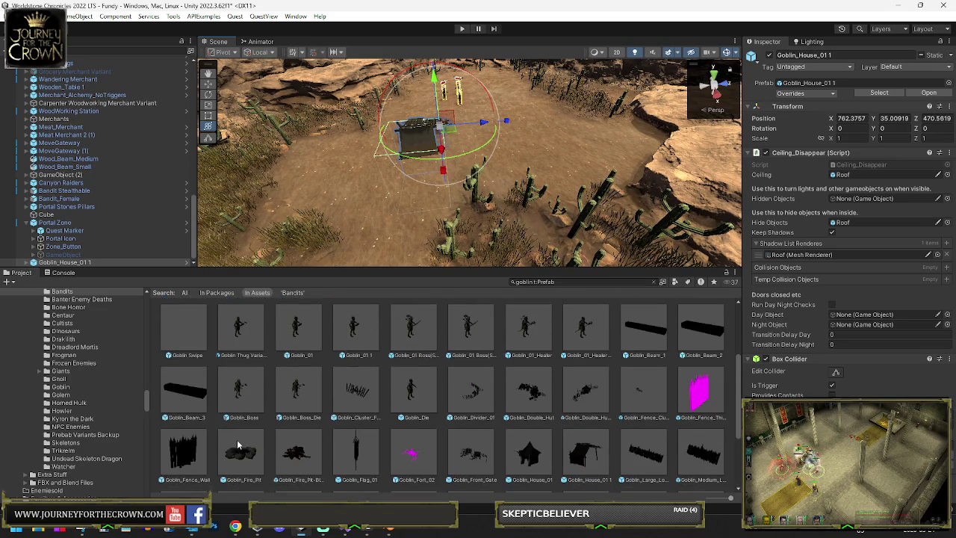
Place the Goblin_Fence_Wall prefab in the clearing near the portal pillars
mouse_move(196, 441)
mouse_down()
mouse_move(239, 352)
mouse_move(369, 190)
mouse_up()
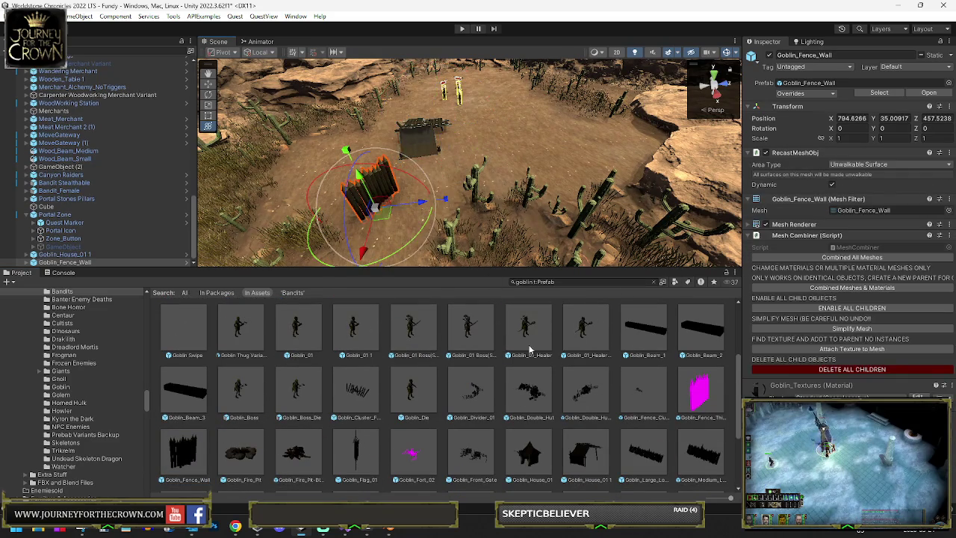
scroll(654, 363, up, 3)
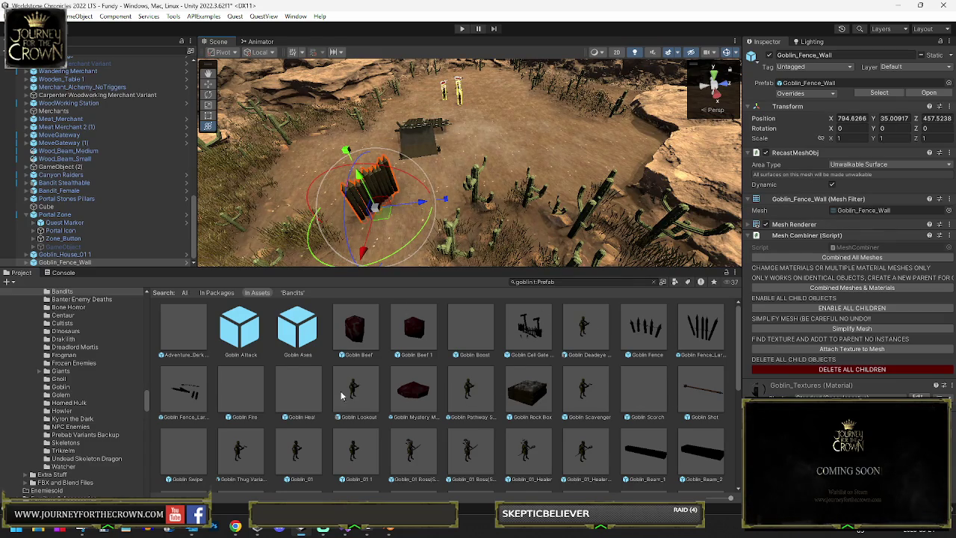
scroll(373, 391, down, 2)
scroll(455, 385, down, 2)
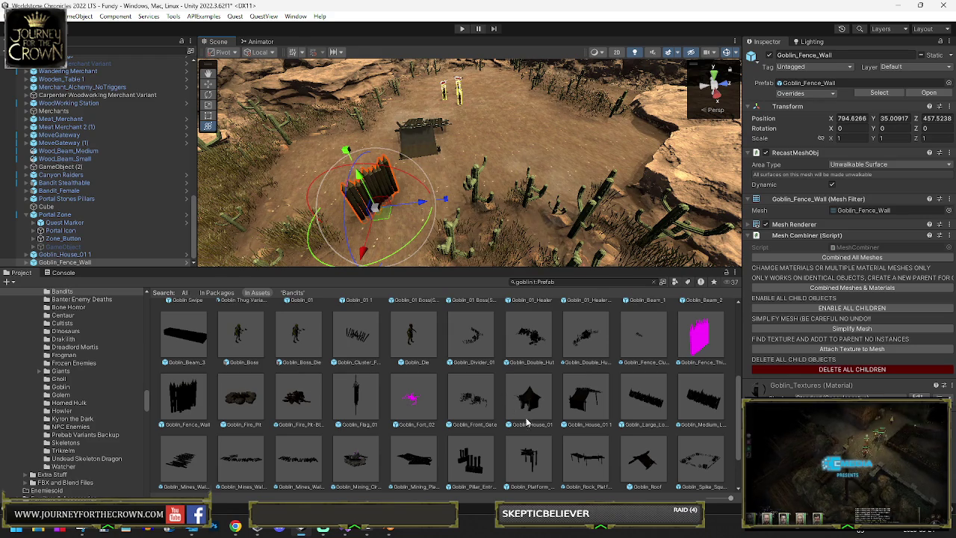
scroll(534, 430, down, 1)
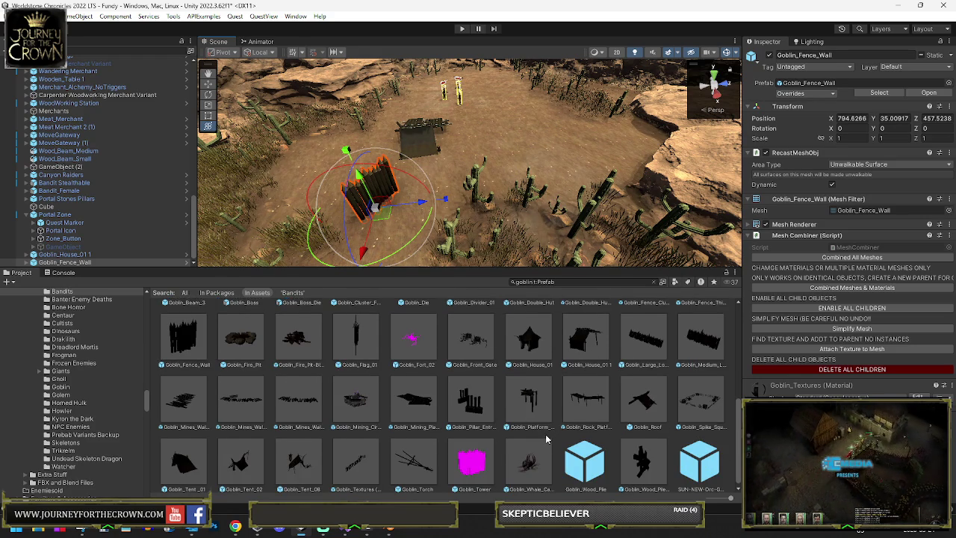
scroll(545, 439, down, 1)
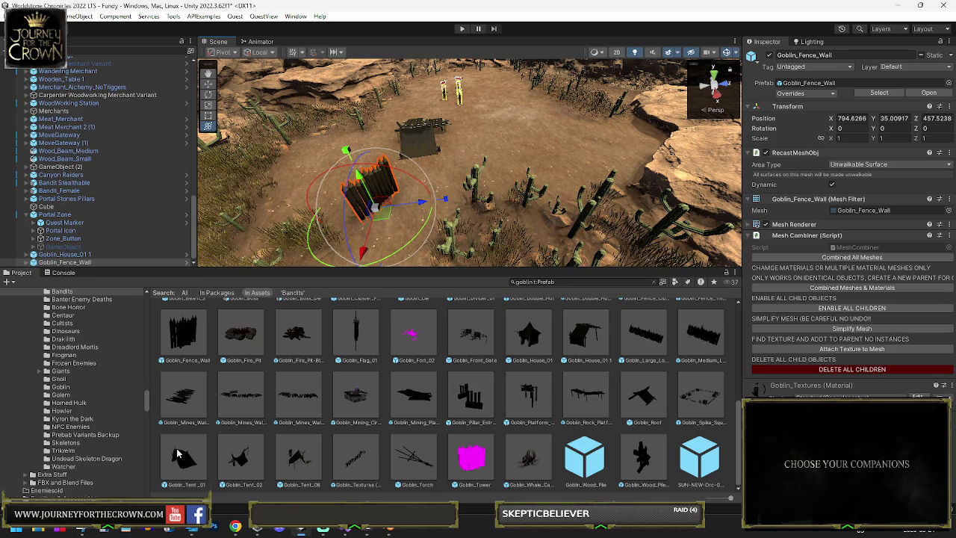
Place Goblin_Tent_01 in the scene and frame it in view
mouse_move(188, 459)
mouse_down()
mouse_move(201, 295)
mouse_move(450, 198)
mouse_up()
key(f)
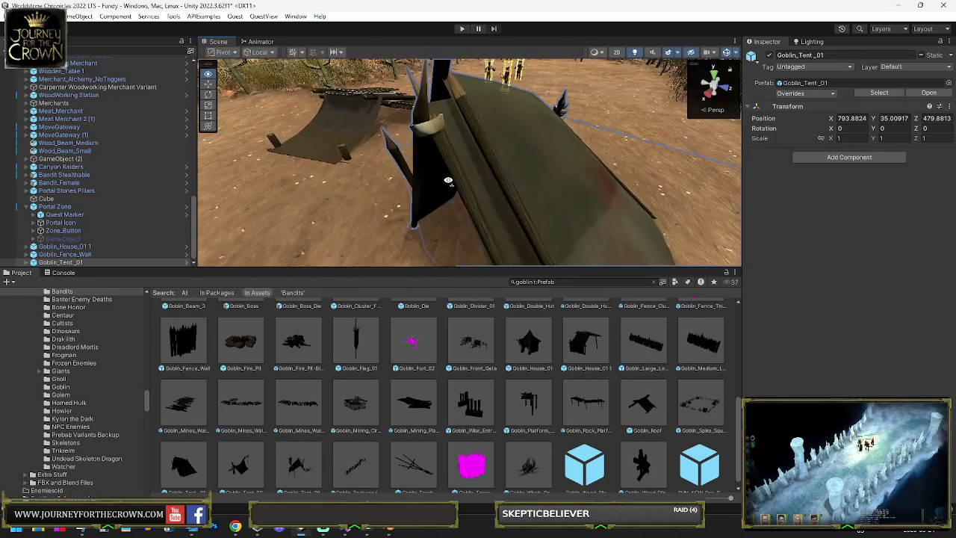
mouse_move(449, 181)
mouse_down()
mouse_move(455, 183)
mouse_move(431, 204)
mouse_move(401, 155)
mouse_up()
Rotate Goblin_Fence_Wall to 54.639° on Y
click(402, 155)
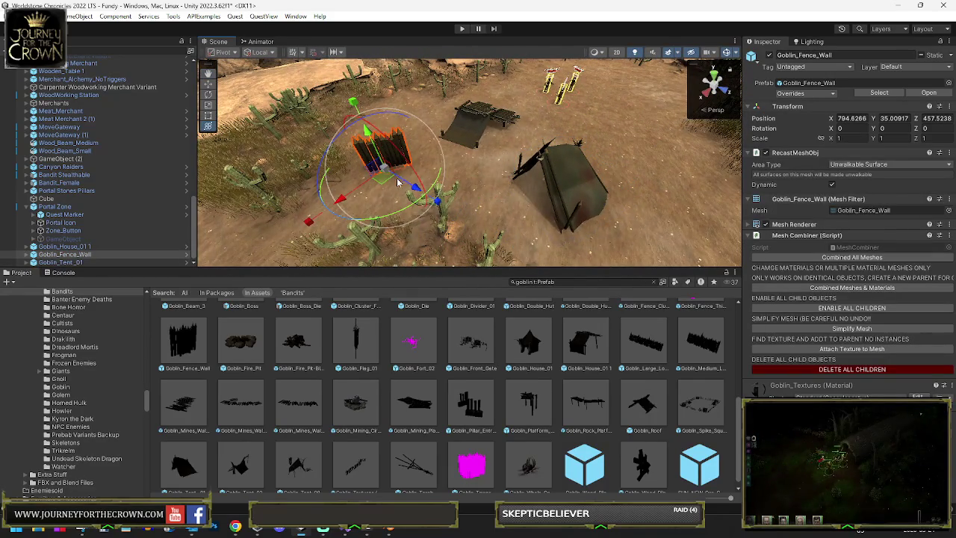
mouse_move(345, 196)
mouse_down()
mouse_move(348, 183)
mouse_move(448, 150)
mouse_up()
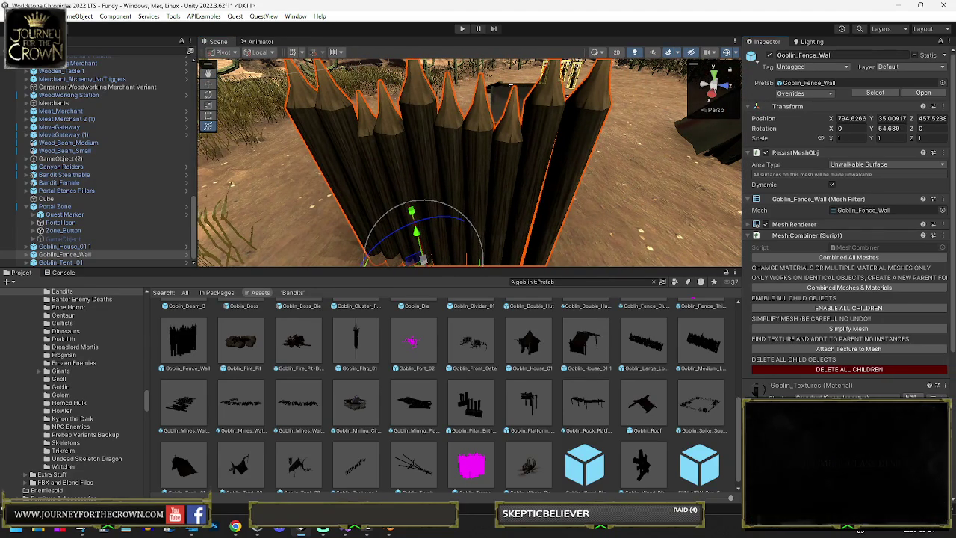
scroll(849, 224, down, 4)
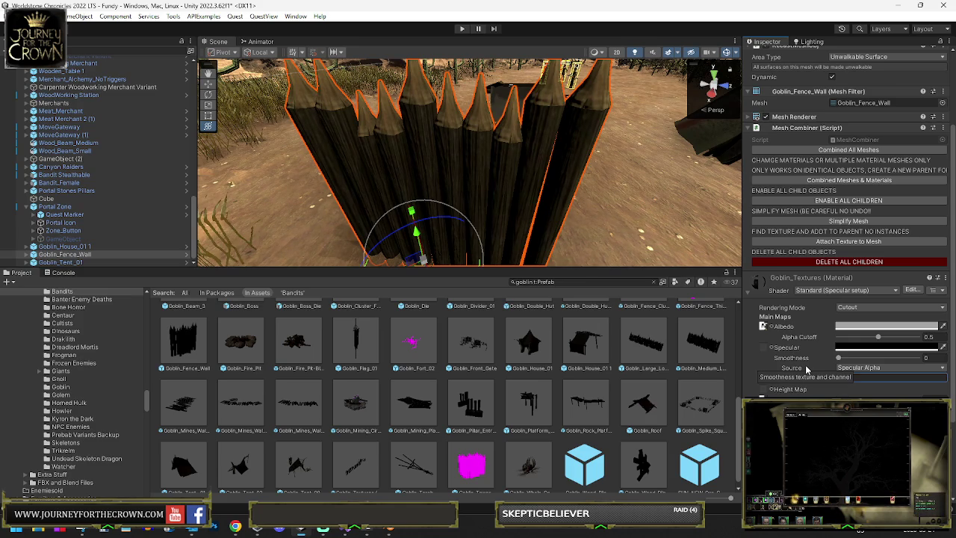
key(f)
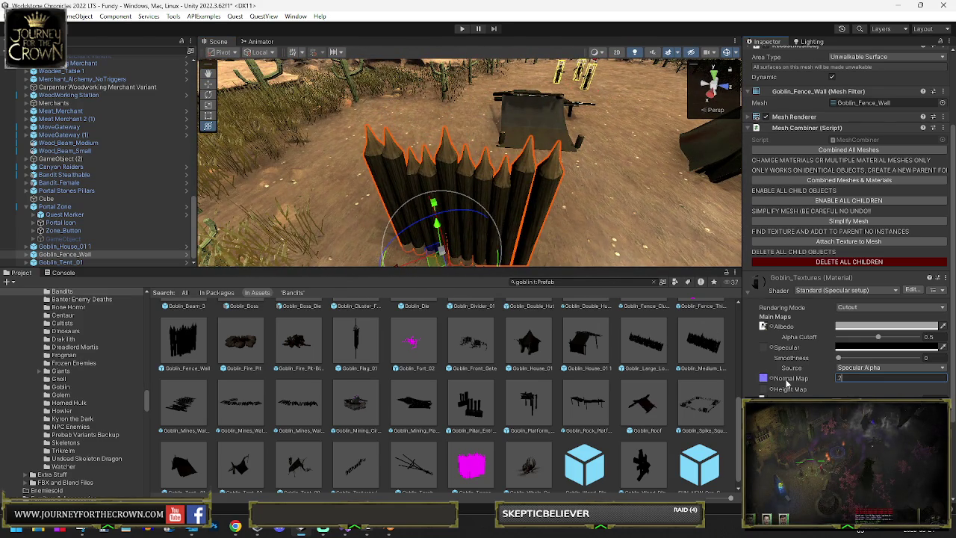
mouse_move(479, 186)
mouse_down()
mouse_move(356, 164)
mouse_move(379, 179)
mouse_up()
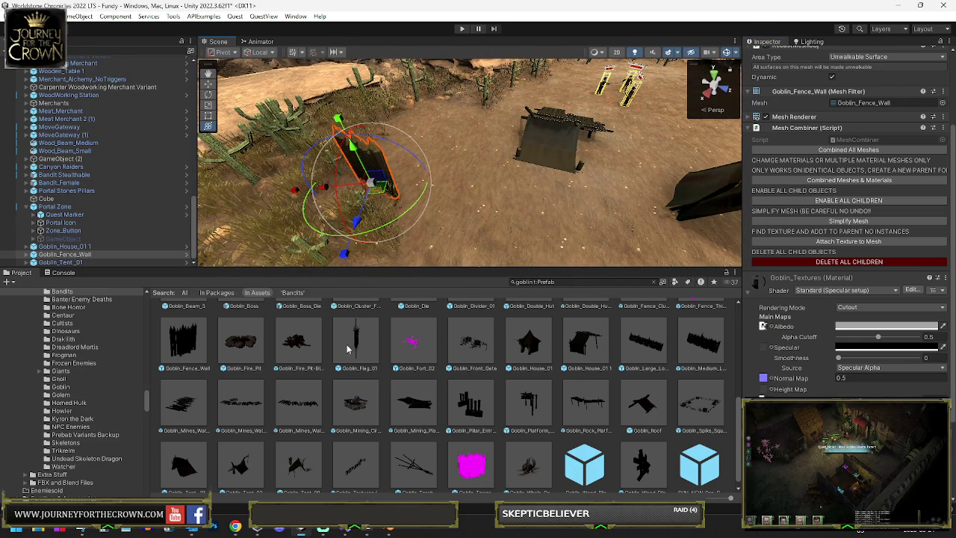
scroll(859, 149, up, 3)
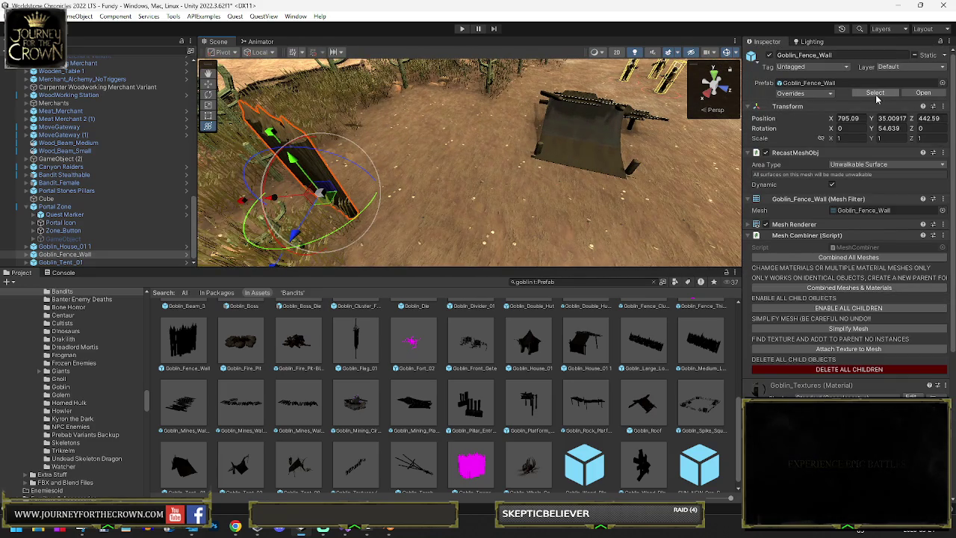
Add a second Goblin_Fence_Wall at X 798.1833, Z 495.4796 and frame it
click(876, 93)
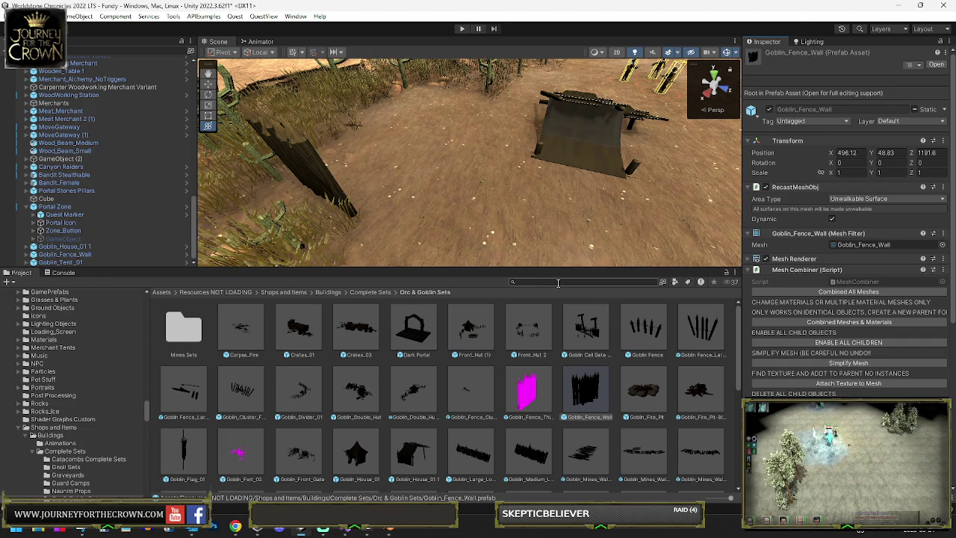
mouse_move(559, 282)
mouse_down()
mouse_move(331, 218)
mouse_move(323, 192)
mouse_move(318, 202)
mouse_move(408, 248)
mouse_move(468, 236)
mouse_move(470, 187)
mouse_move(456, 206)
mouse_move(387, 191)
mouse_move(571, 176)
mouse_move(590, 149)
mouse_move(564, 152)
mouse_up()
key(w)
key(f)
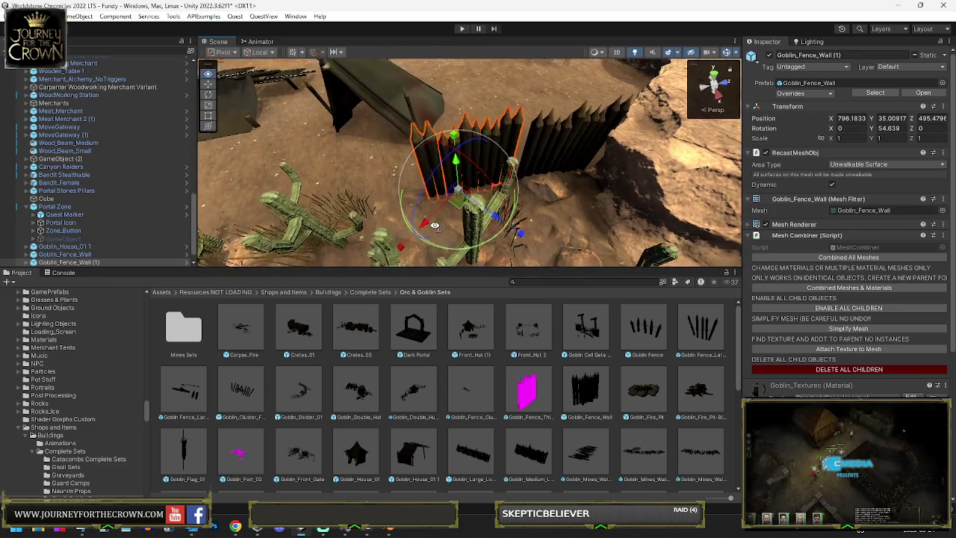
Nudge the current fence wall, then duplicate the neighbouring segment and start positioning the copy
drag(441, 223, 430, 221)
drag(467, 157, 471, 137)
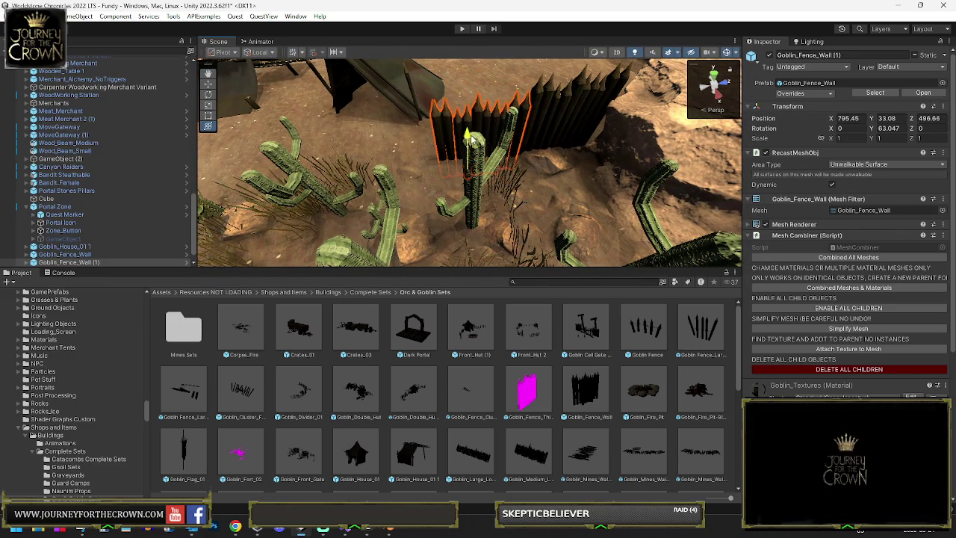
click(572, 96)
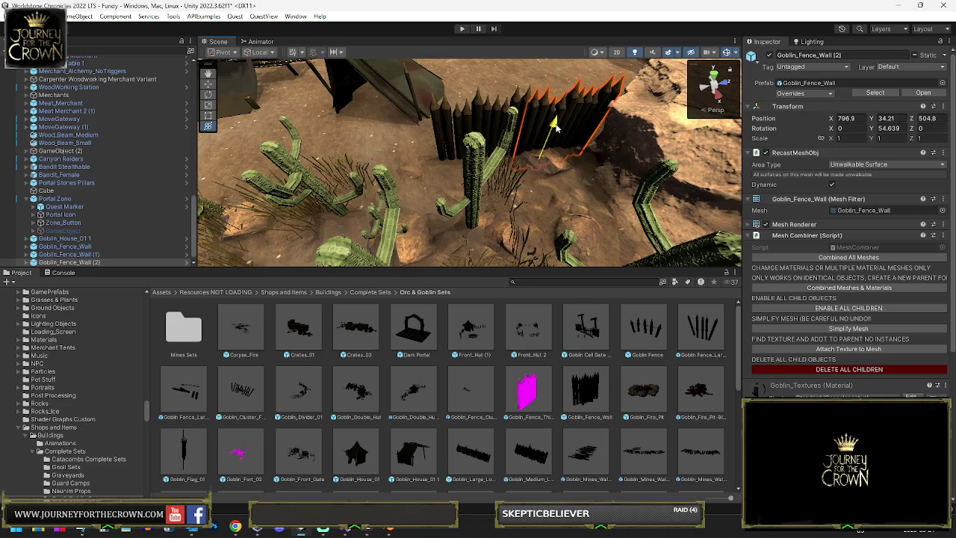
key(ctrl+d)
mouse_move(544, 166)
mouse_down()
mouse_move(359, 193)
mouse_move(283, 178)
mouse_move(465, 201)
mouse_up()
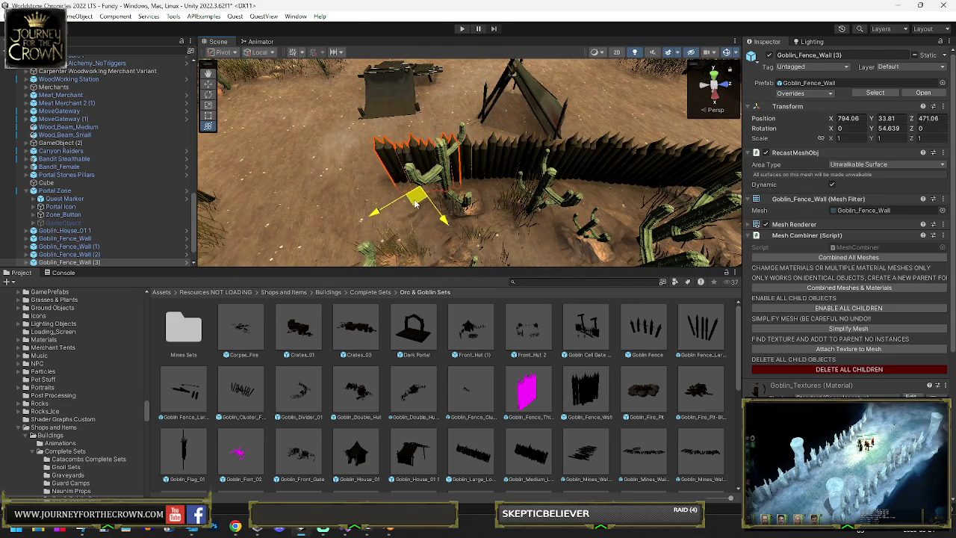
key(e)
mouse_move(508, 216)
mouse_down()
mouse_move(472, 205)
mouse_move(331, 252)
mouse_up()
Turn the fence copy to a new direction and shift it along the ground
key(e)
scroll(425, 183, up, 5)
drag(426, 183, 543, 141)
drag(613, 136, 639, 126)
scroll(413, 200, down, 5)
key(w)
mouse_move(413, 200)
mouse_down()
mouse_move(456, 219)
mouse_move(302, 153)
mouse_up()
Set the fence copy at X 785.45, Z 432.3, rotated -53.084° on Y
key(e)
mouse_move(348, 191)
mouse_down()
mouse_move(368, 222)
mouse_move(402, 164)
mouse_up()
key(f)
key(e)
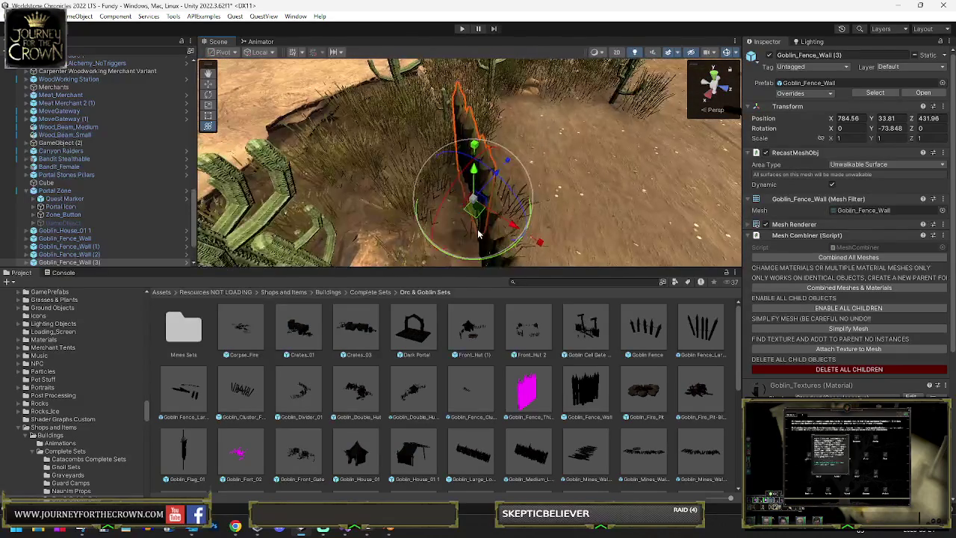
drag(473, 258, 429, 216)
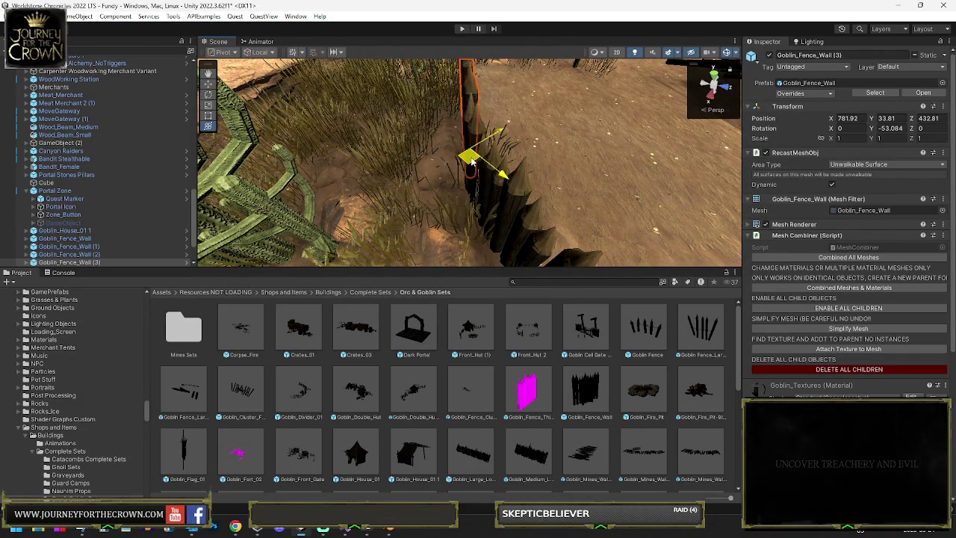
mouse_move(487, 160)
alt+mouse_down()
mouse_move(455, 186)
mouse_move(660, 179)
alt+mouse_up()
scroll(487, 195, up, 6)
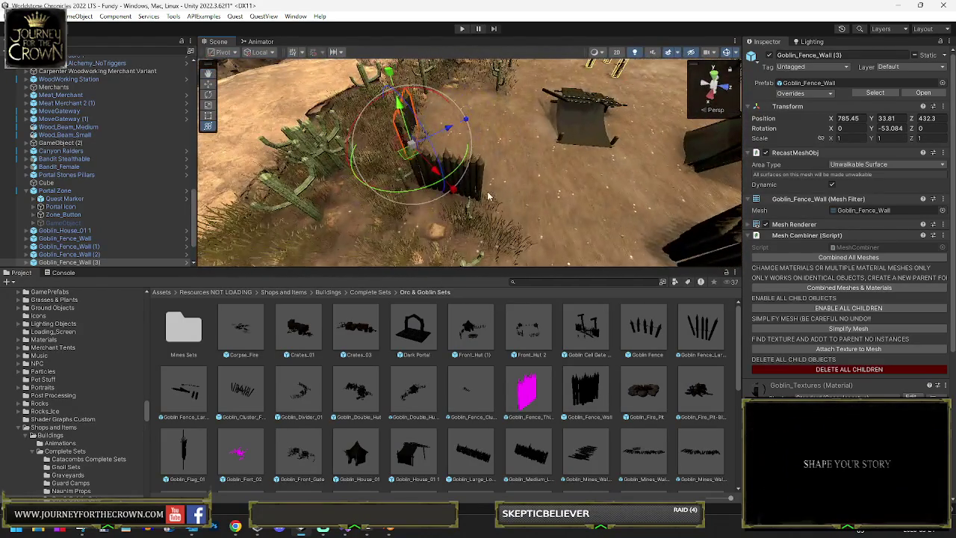
Duplicate a fence wall, then move and turn the copy along the cliff base
click(485, 194)
key(ctrl+d)
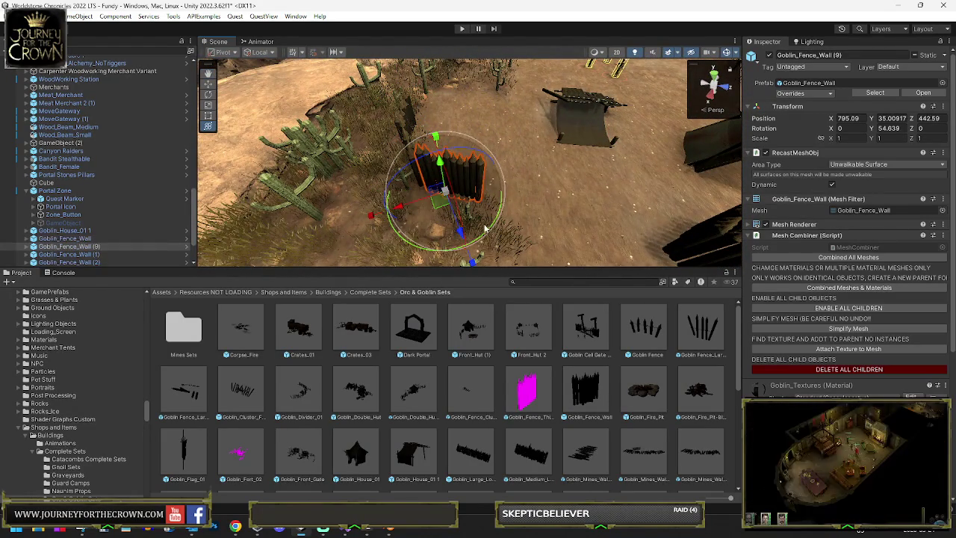
drag(437, 217, 461, 232)
scroll(476, 226, up, 8)
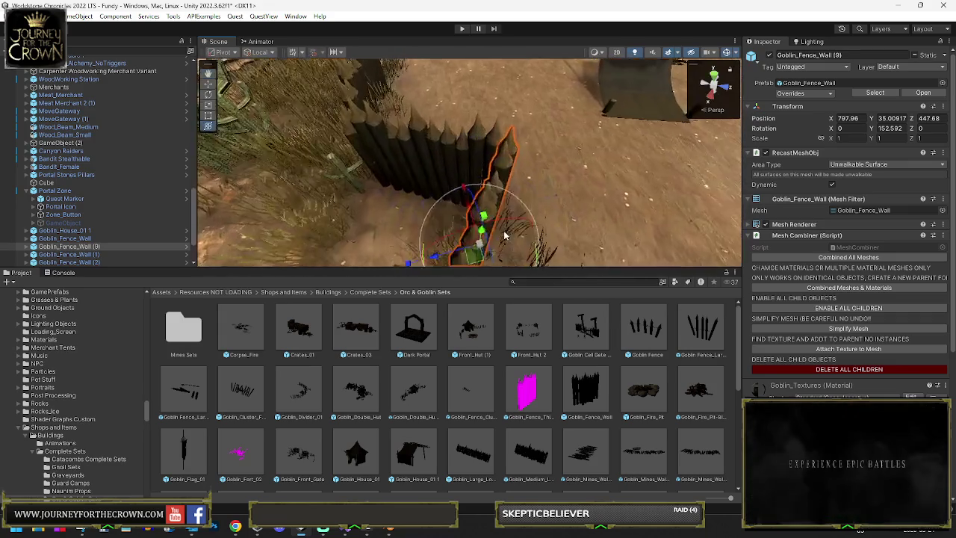
drag(508, 239, 493, 204)
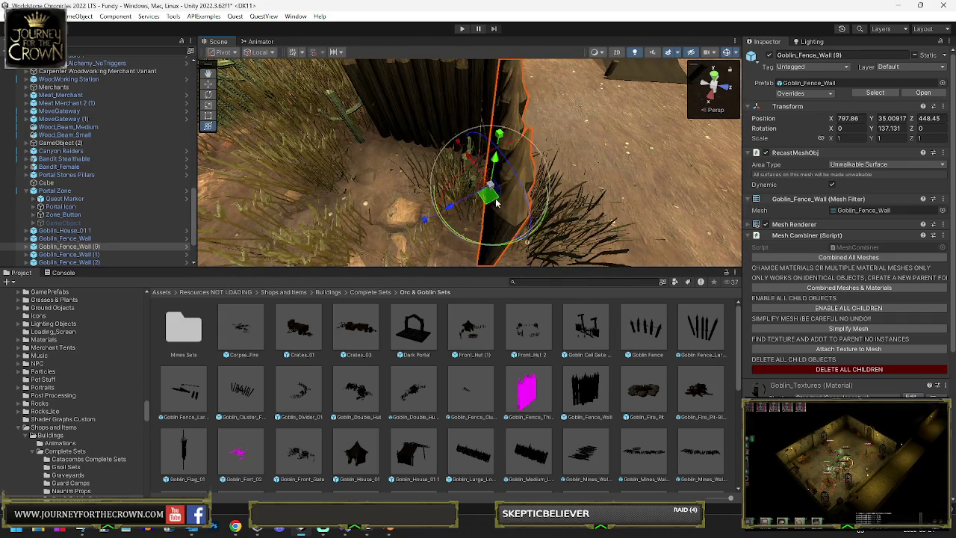
scroll(493, 203, down, 10)
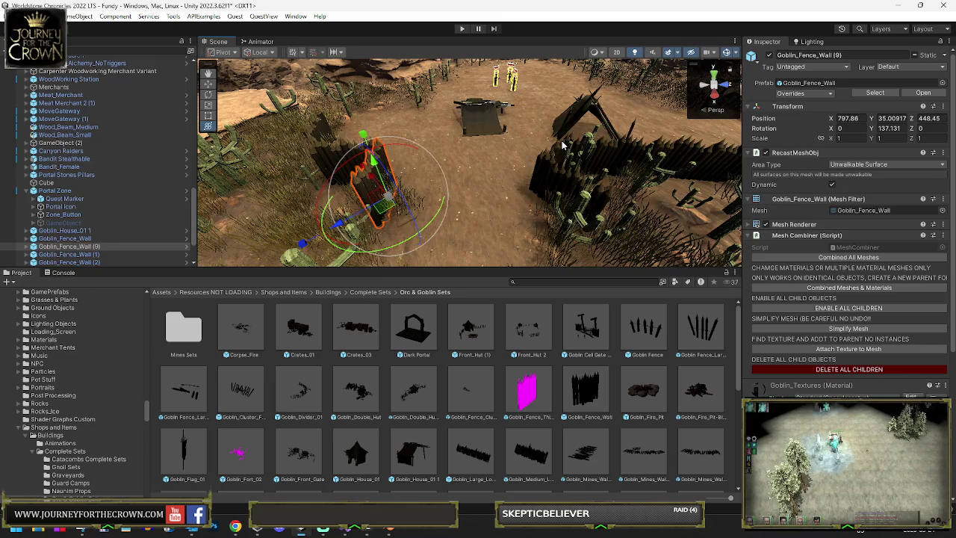
Duplicate again and slide the next copy beside the cliff, turned about 80 degrees
key(ctrl+d)
mouse_move(398, 200)
mouse_down()
mouse_move(407, 134)
mouse_move(430, 166)
mouse_move(422, 175)
mouse_up()
key(f)
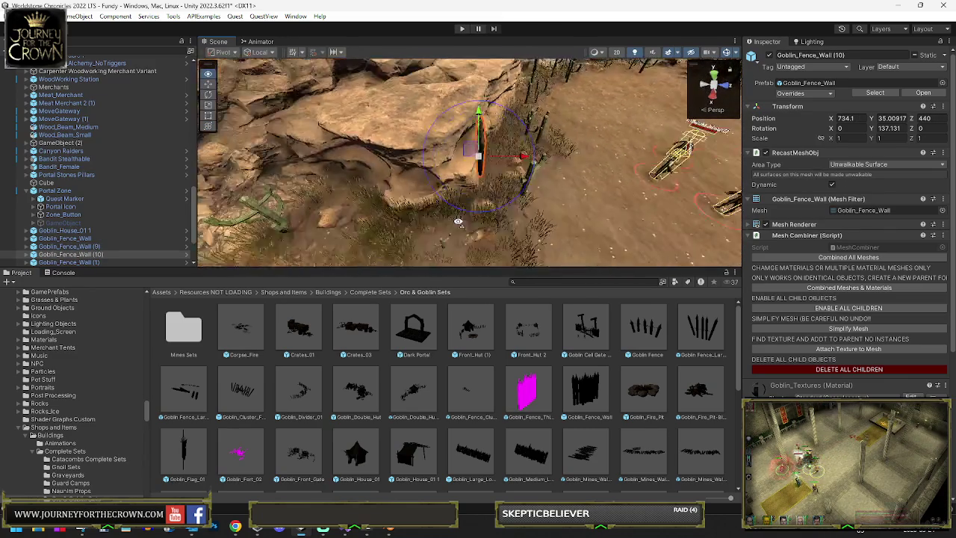
scroll(463, 179, down, 3)
drag(484, 193, 442, 198)
key(w)
mouse_move(454, 163)
mouse_down()
mouse_move(478, 188)
mouse_move(465, 196)
mouse_move(514, 220)
mouse_up()
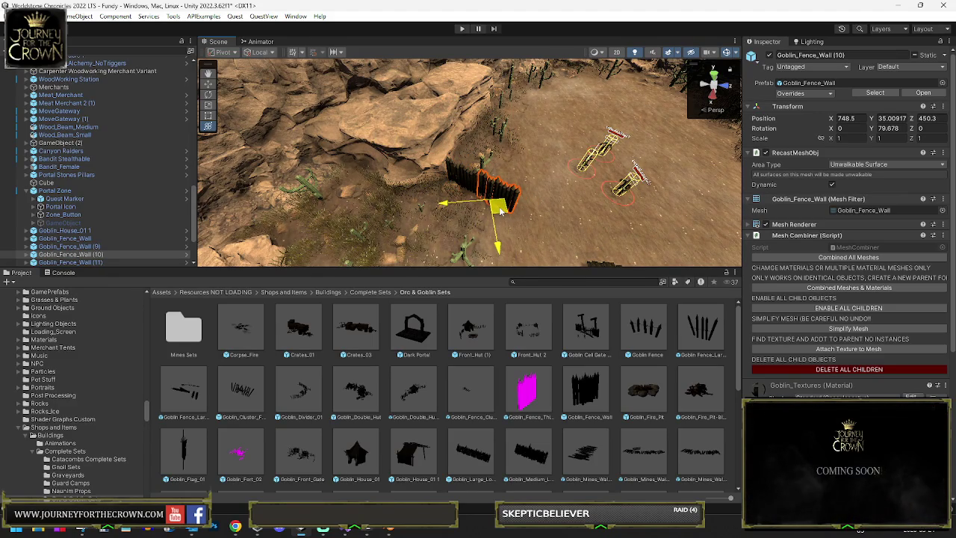
Fit the last fence copy beside the rock at X 713.5, Z 460.34, 66.05° on Y
key(f)
scroll(453, 182, down, 5)
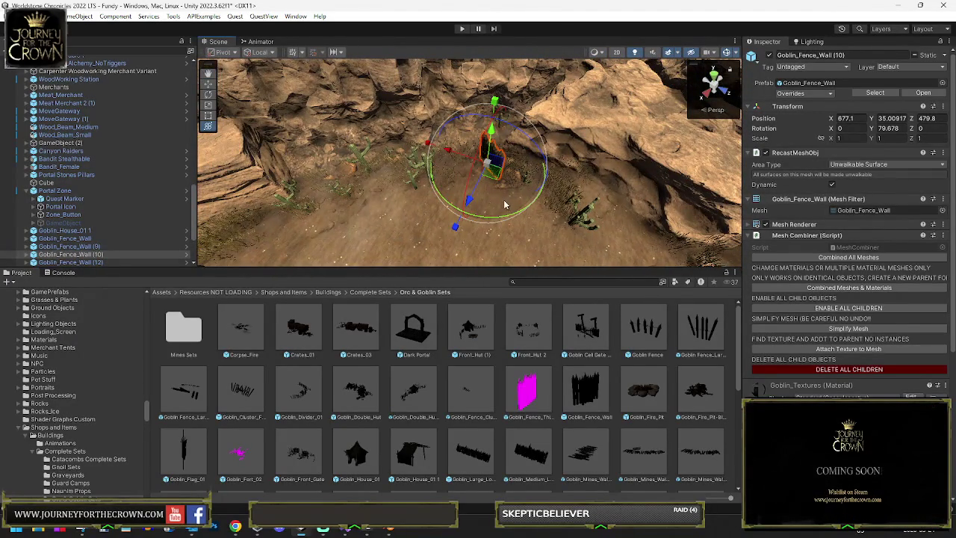
mouse_move(516, 196)
mouse_down()
mouse_move(602, 169)
mouse_move(460, 146)
mouse_up()
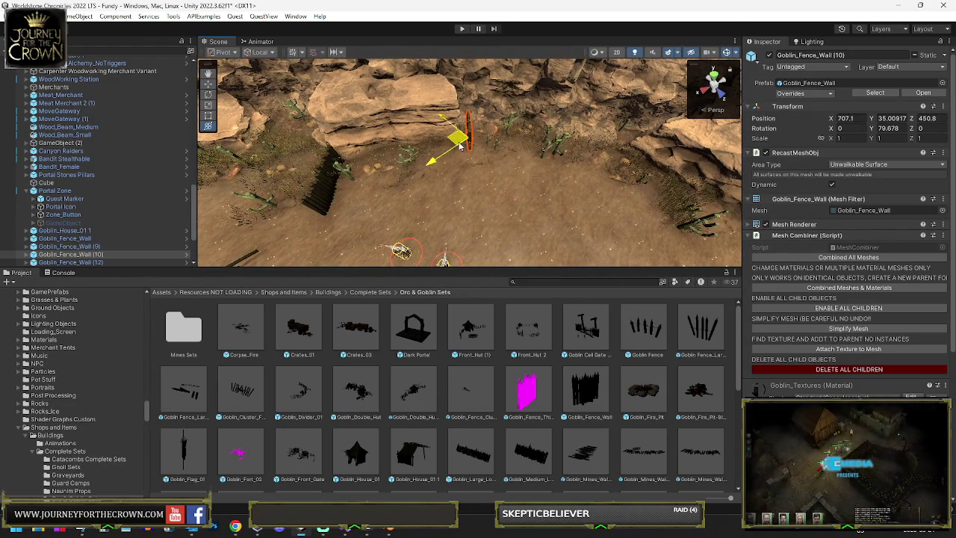
key(e)
key(f)
mouse_move(467, 233)
mouse_down()
mouse_move(481, 236)
mouse_move(478, 217)
mouse_move(523, 186)
mouse_move(564, 198)
mouse_up()
key(w)
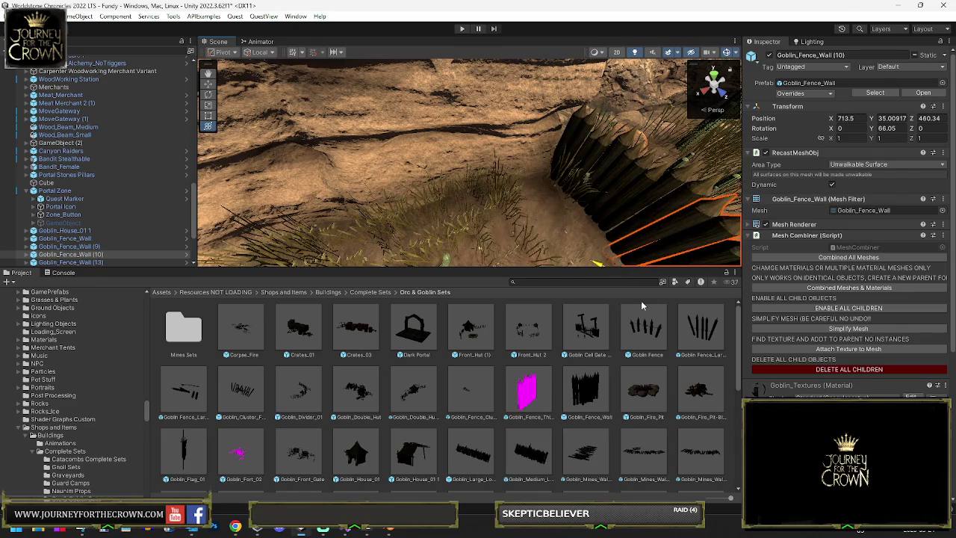
click(736, 153)
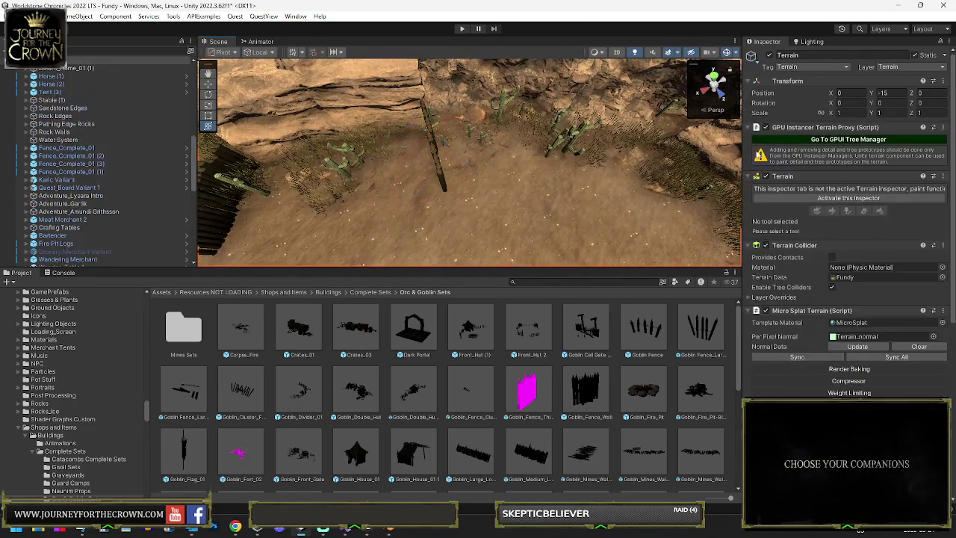
click(848, 200)
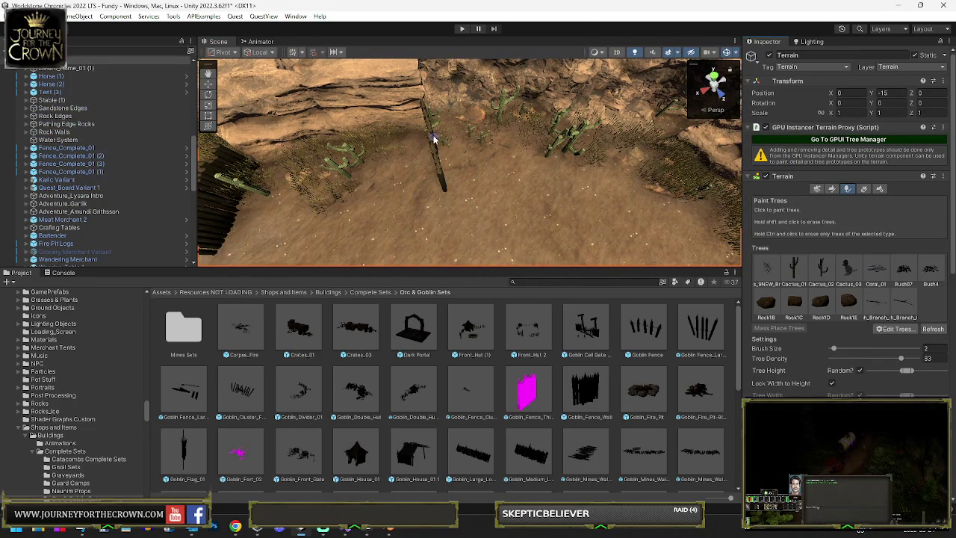
mouse_move(432, 154)
mouse_down()
mouse_move(486, 157)
mouse_move(503, 180)
mouse_up()
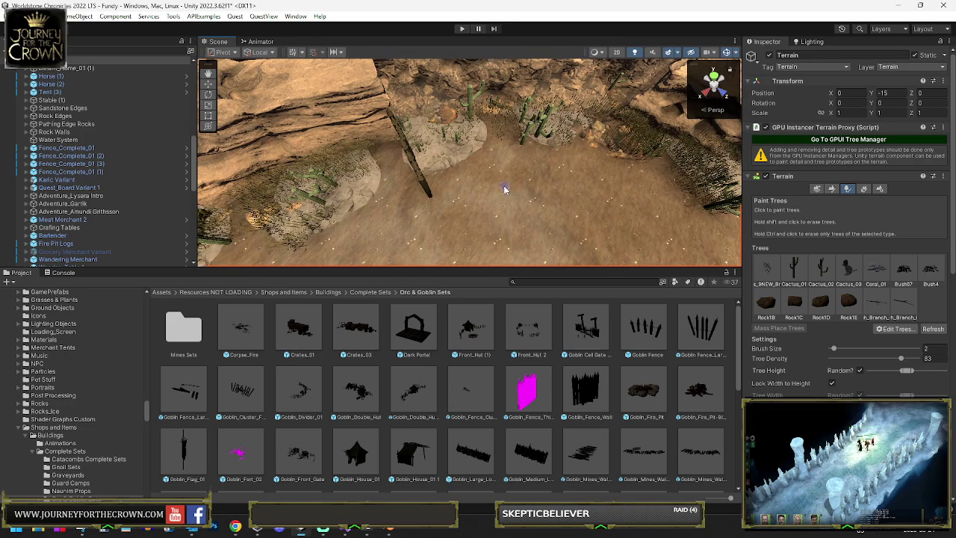
scroll(473, 186, up, 5)
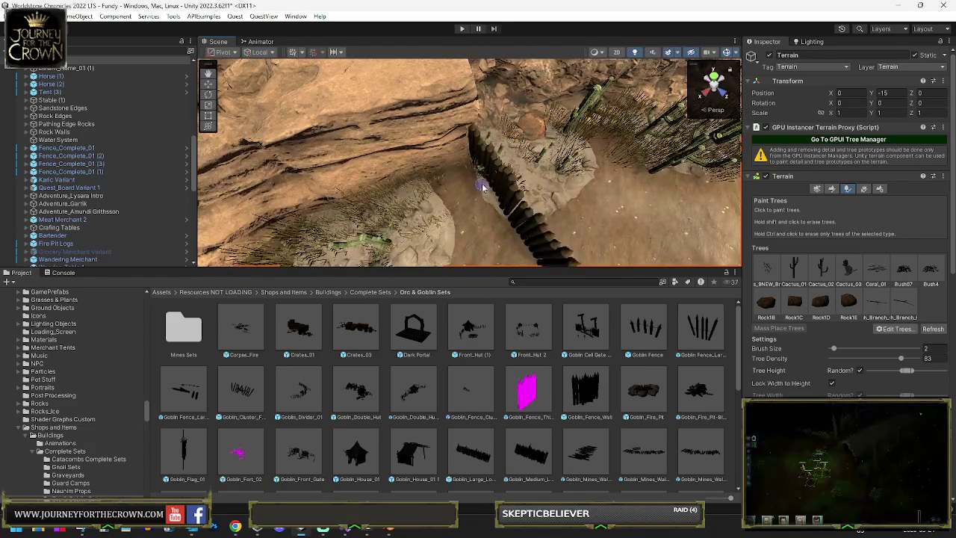
mouse_move(485, 179)
mouse_down()
mouse_move(572, 216)
mouse_move(608, 207)
mouse_move(523, 194)
mouse_up()
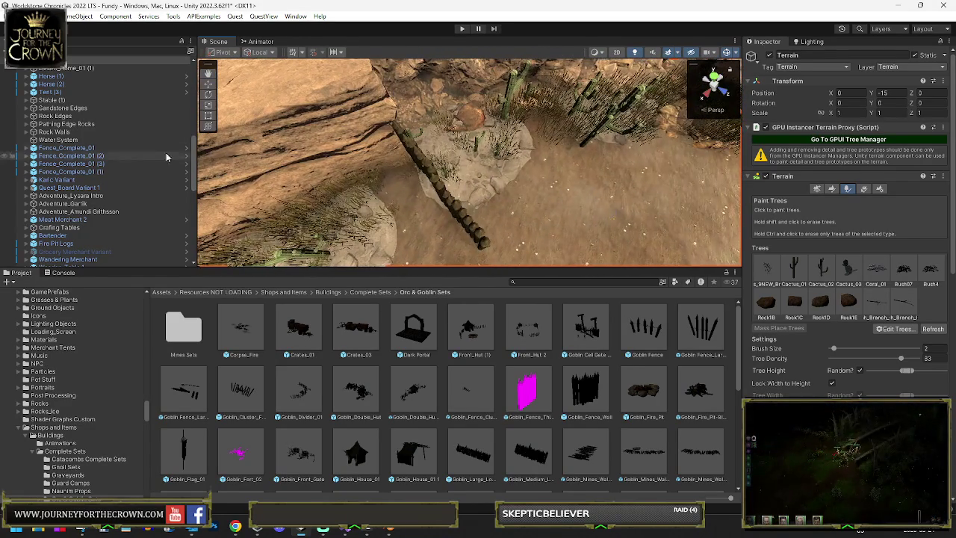
click(325, 181)
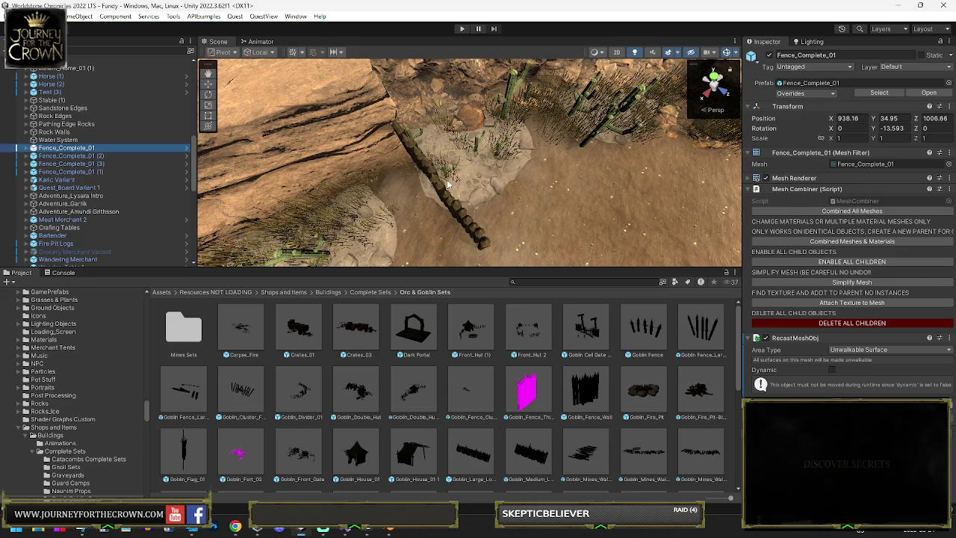
scroll(448, 183, up, 3)
drag(453, 181, 392, 164)
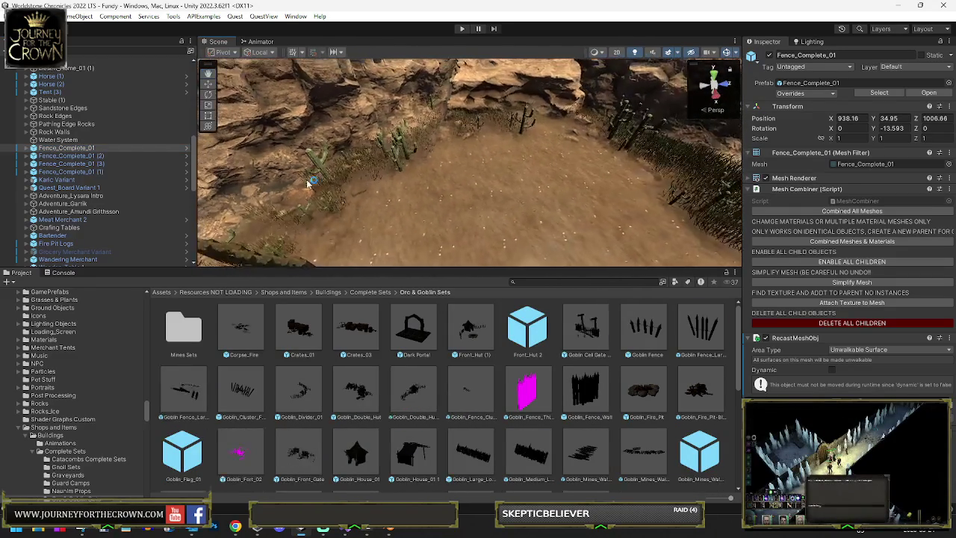
scroll(392, 165, down, 2)
click(306, 256)
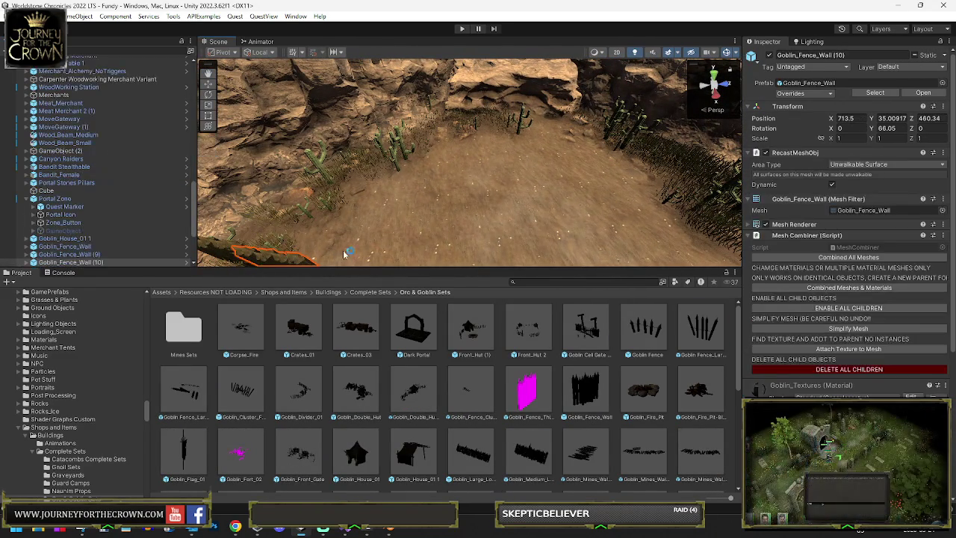
scroll(387, 222, down, 3)
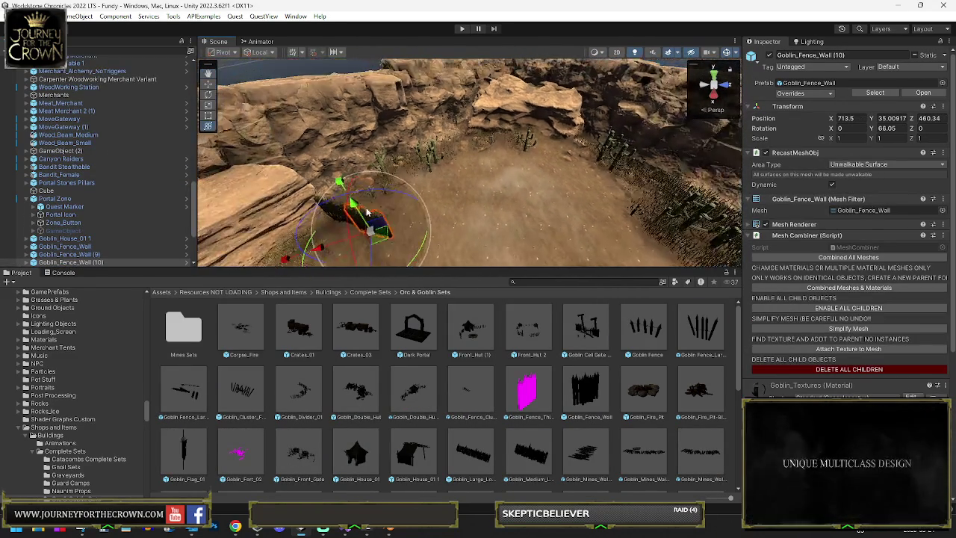
mouse_move(401, 219)
mouse_down()
mouse_move(207, 207)
mouse_move(224, 198)
mouse_up()
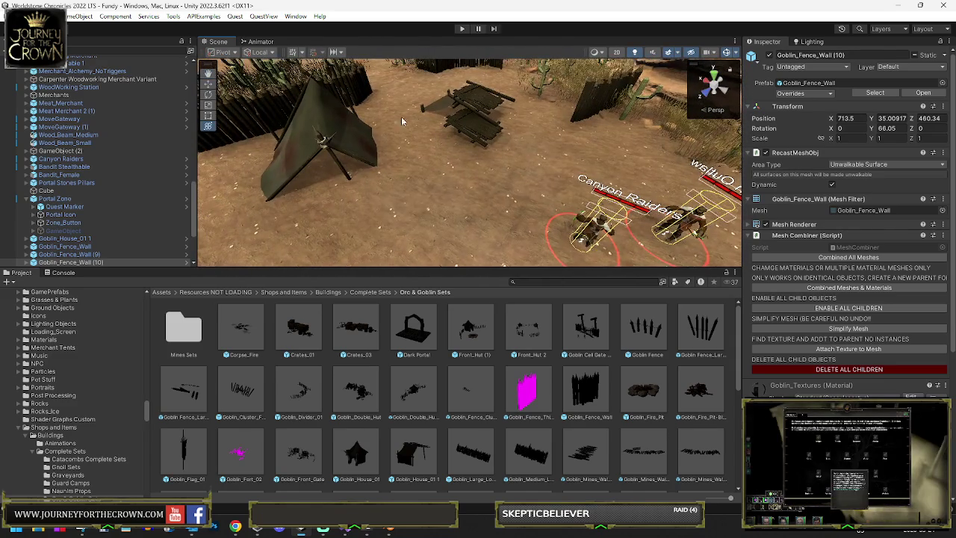
click(471, 120)
Raise Goblin_House_01 1 off the ground and turn it slightly
drag(482, 94, 487, 43)
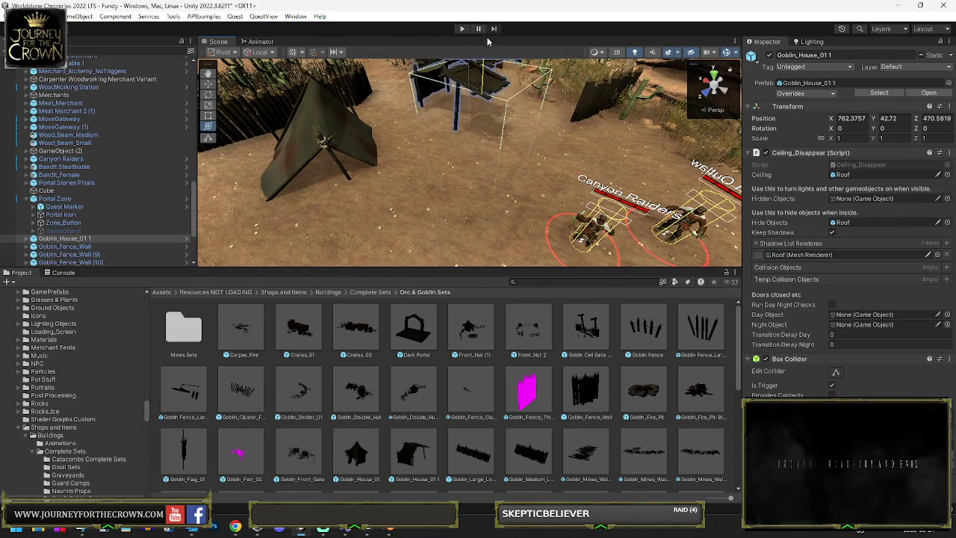
key(f)
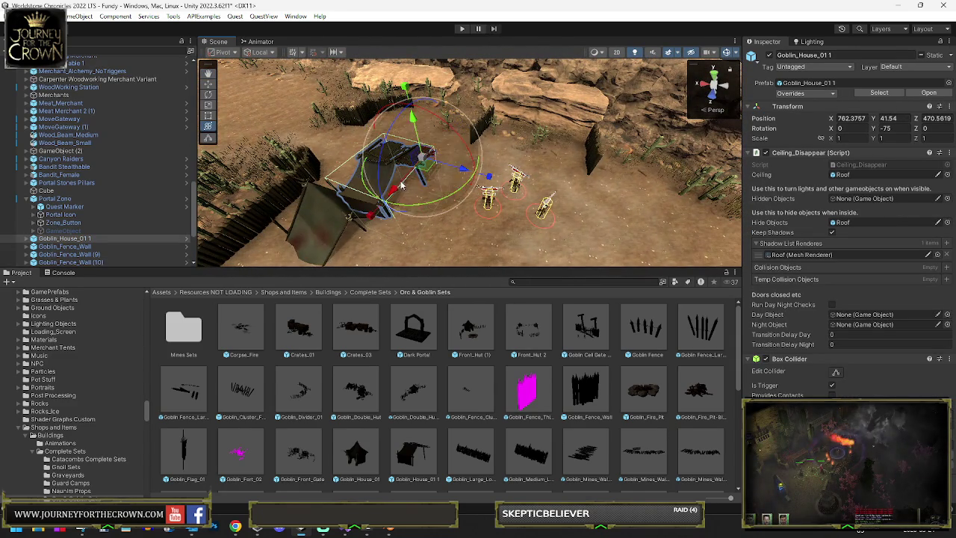
scroll(553, 127, up, 5)
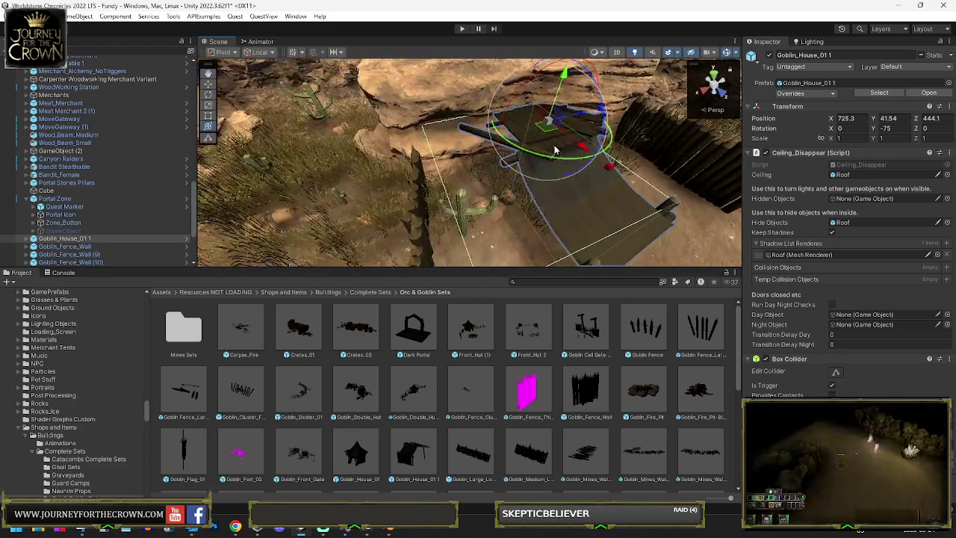
key(w)
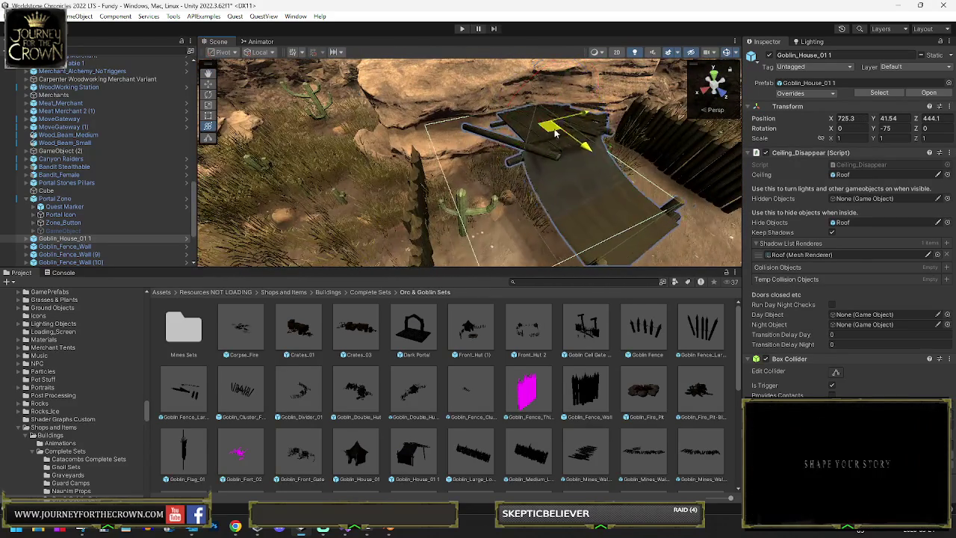
drag(515, 131, 509, 158)
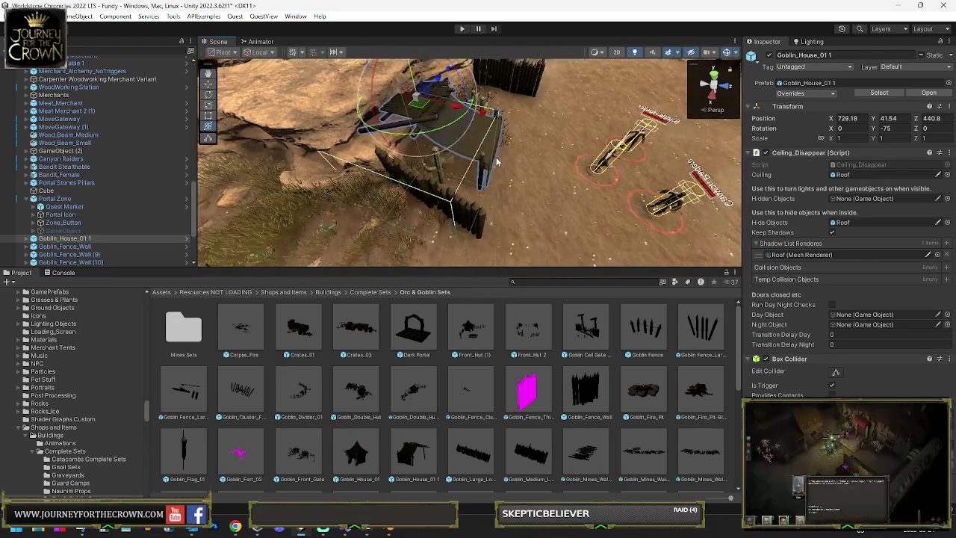
drag(422, 136, 448, 104)
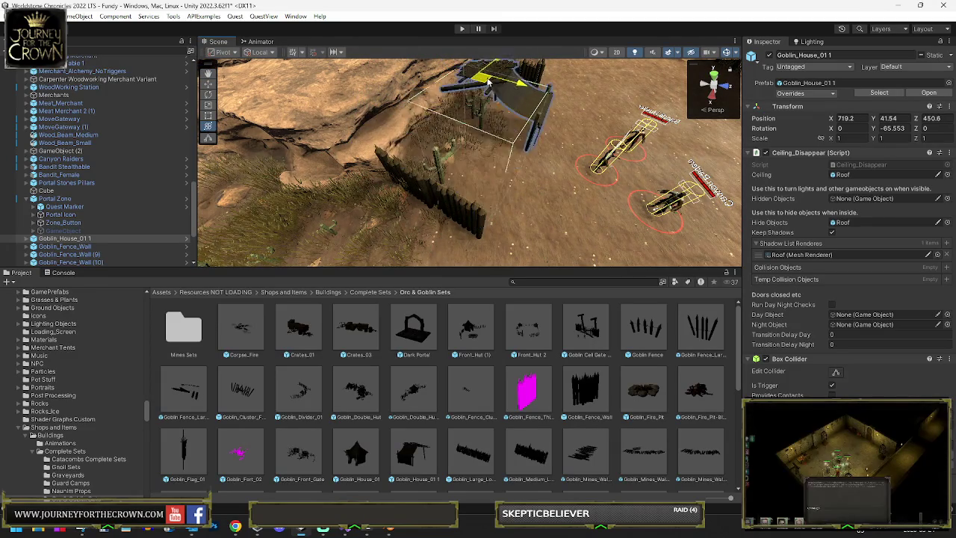
Set the house against the cliff at X 668.33, Z 500.49, rotated 8.926° on Y
drag(514, 110, 449, 133)
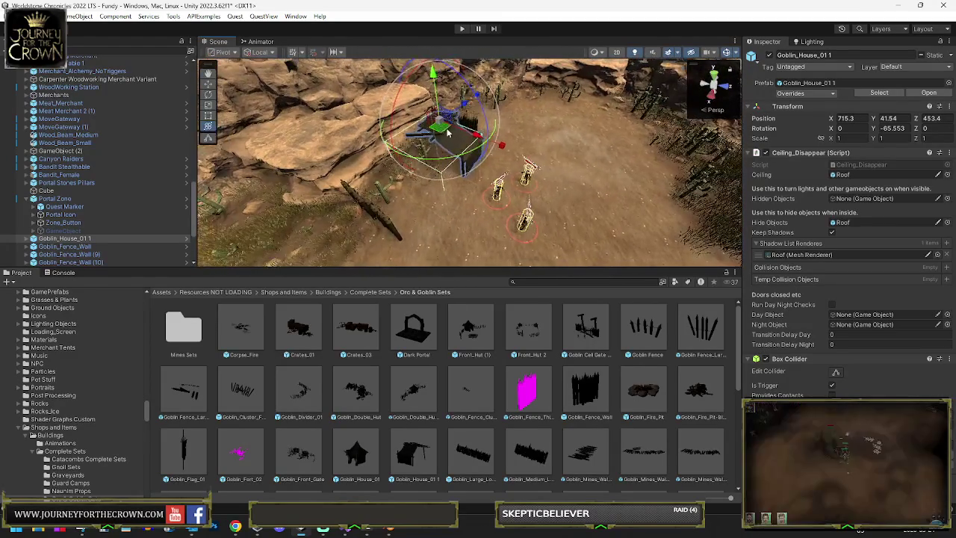
scroll(554, 156, down, 3)
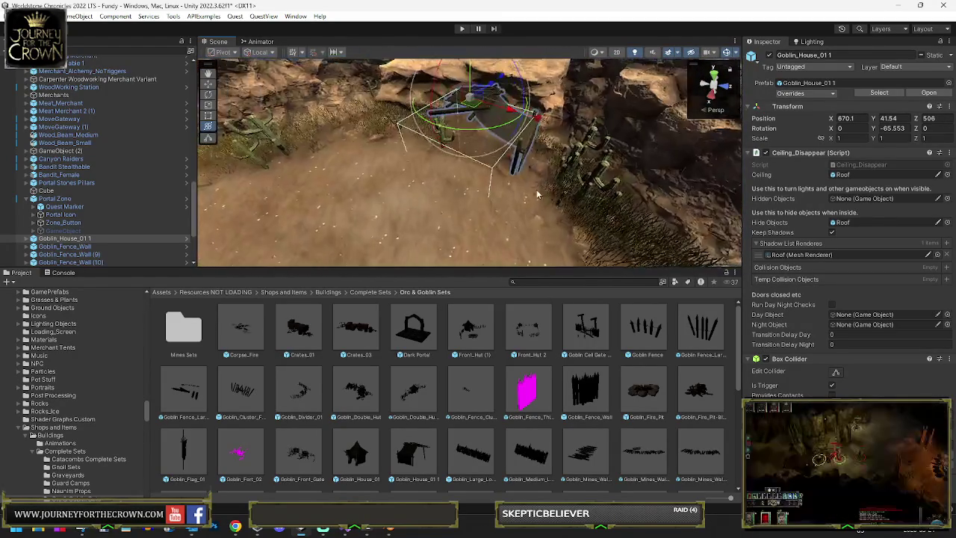
drag(505, 200, 479, 187)
mouse_move(538, 149)
mouse_down()
mouse_move(343, 155)
mouse_move(351, 157)
mouse_up()
key(w)
mouse_move(463, 123)
mouse_down()
mouse_move(713, 130)
mouse_move(609, 152)
mouse_move(570, 135)
mouse_move(499, 132)
mouse_up()
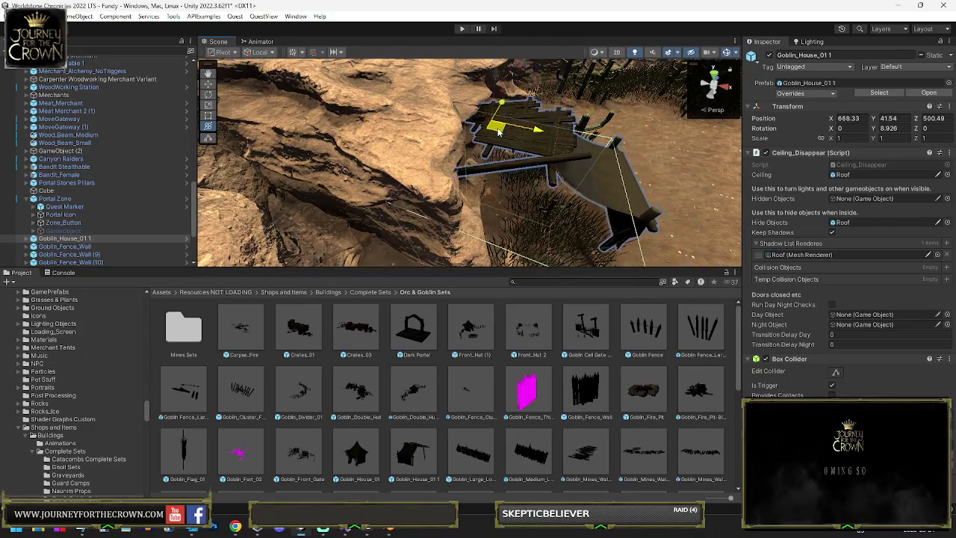
click(667, 194)
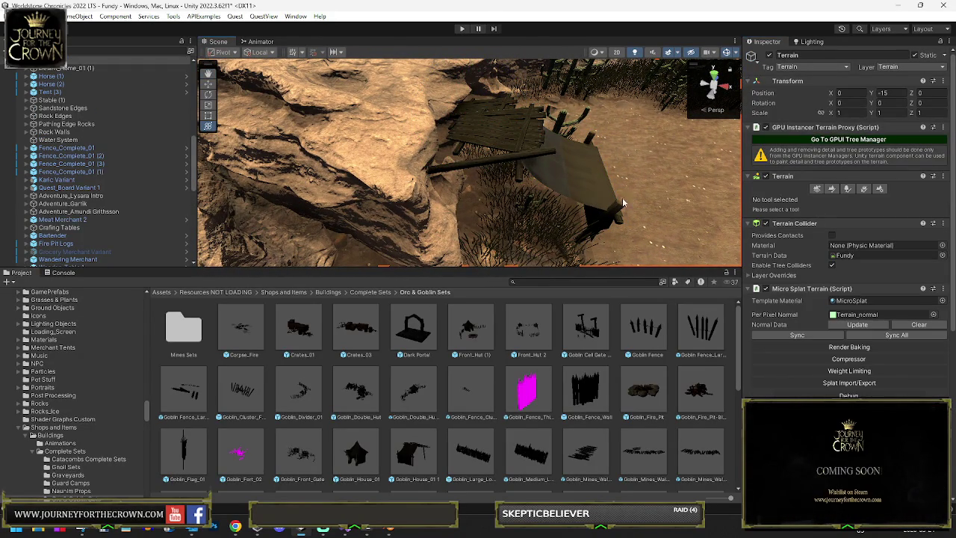
Set the Paint Trees brush size to 10, then frame the tent area via an NPC object
click(848, 189)
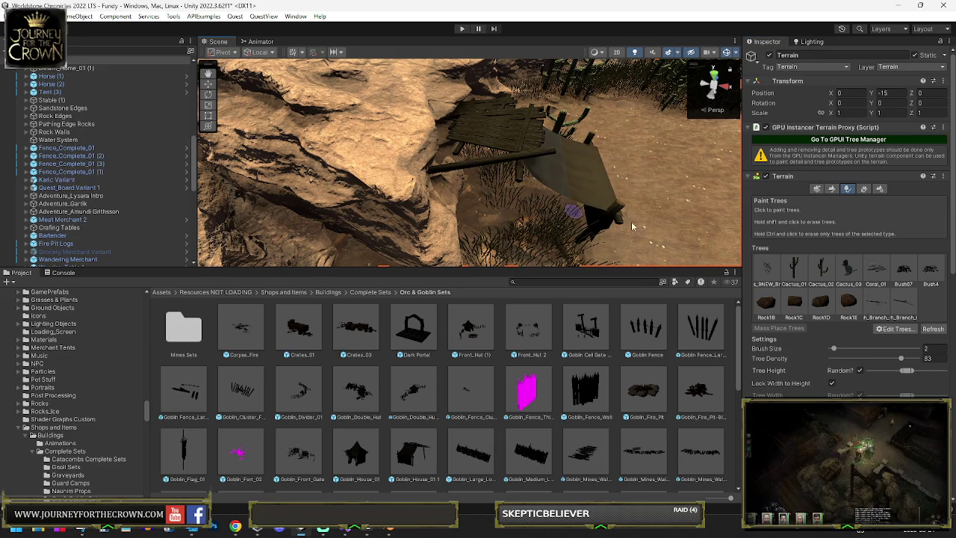
drag(843, 352, 845, 351)
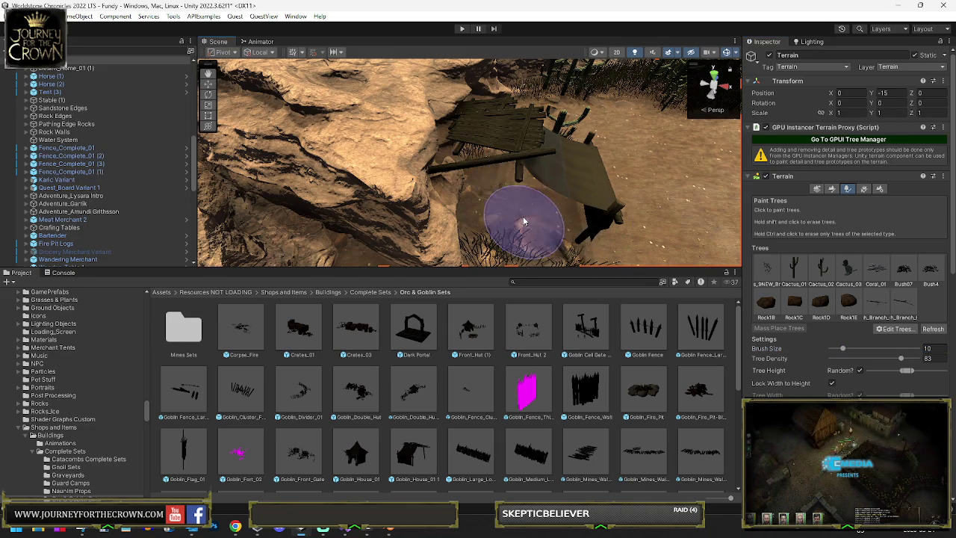
mouse_move(550, 199)
mouse_down()
mouse_move(417, 273)
mouse_move(508, 213)
mouse_move(426, 214)
mouse_move(515, 197)
mouse_up()
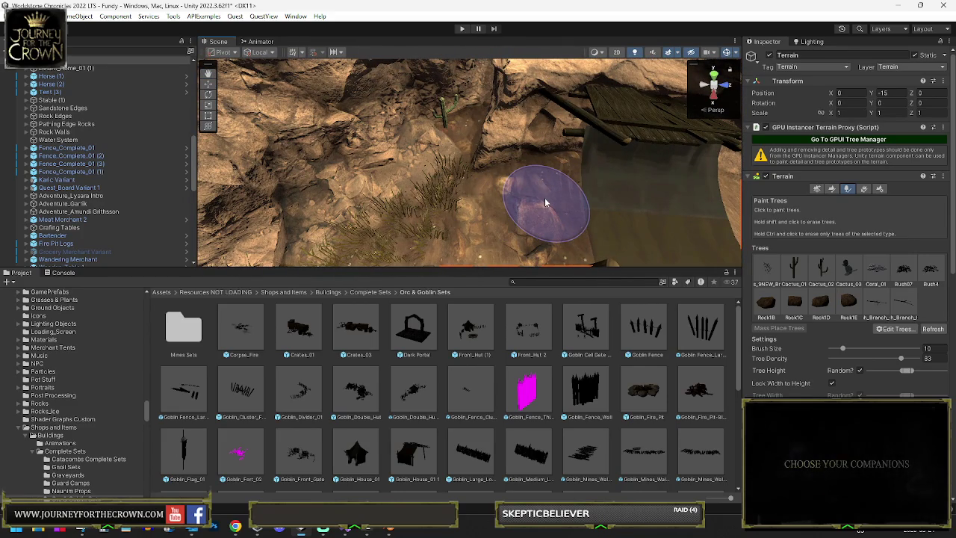
mouse_move(516, 205)
mouse_down()
mouse_move(730, 167)
mouse_move(596, 222)
mouse_up()
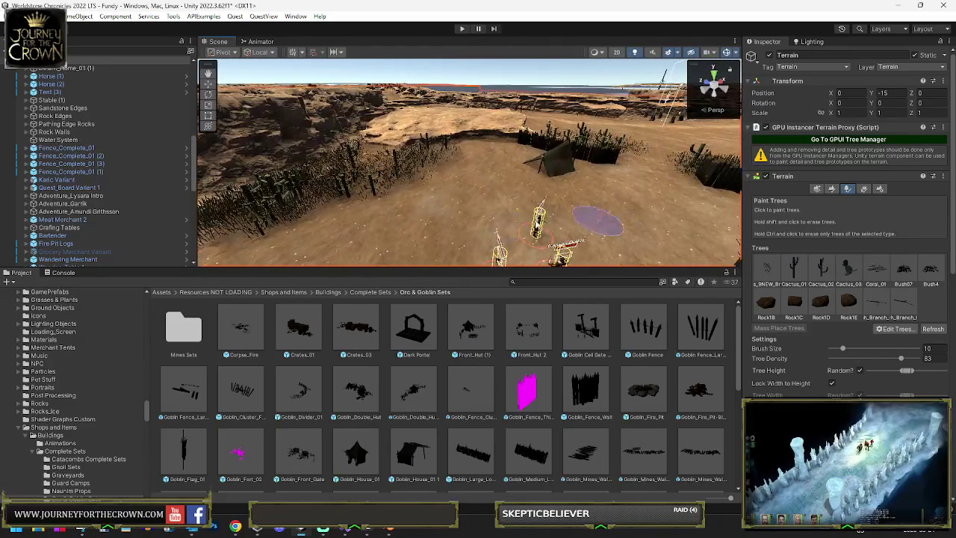
double_click(69, 212)
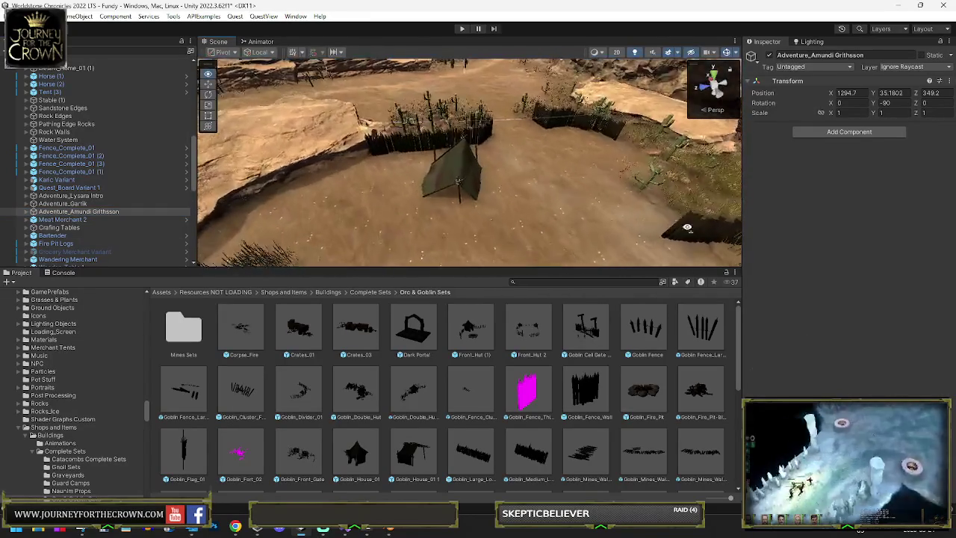
Move Goblin_Tent_01 upright to X 738.56, Z 486.69, turned -89.355° on Y
click(463, 174)
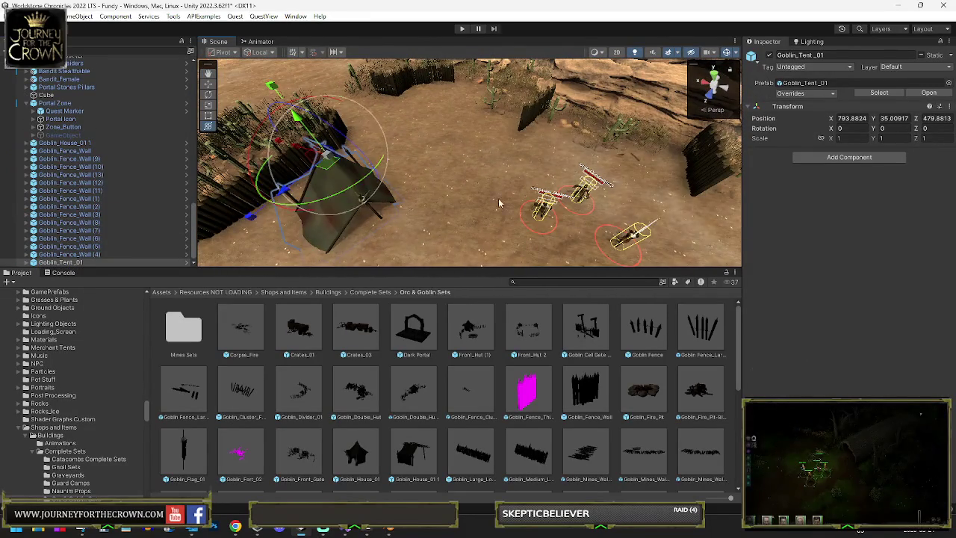
mouse_move(332, 163)
mouse_down()
mouse_move(597, 127)
mouse_move(643, 150)
mouse_move(740, 142)
mouse_up()
key(f)
key(e)
mouse_move(467, 202)
mouse_down()
mouse_move(563, 221)
mouse_move(422, 201)
mouse_move(448, 175)
mouse_move(455, 144)
mouse_up()
key(ctrl+z)
mouse_move(406, 166)
mouse_down()
mouse_move(512, 172)
mouse_move(512, 218)
mouse_move(524, 211)
mouse_up()
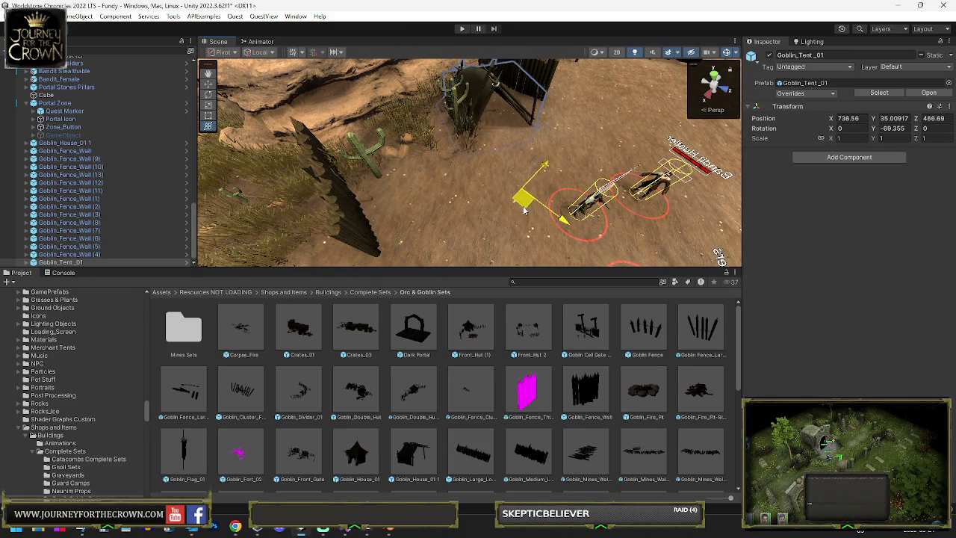
Select the terrain, activate its Terrain inspector and switch to the Paint Trees tool
click(649, 165)
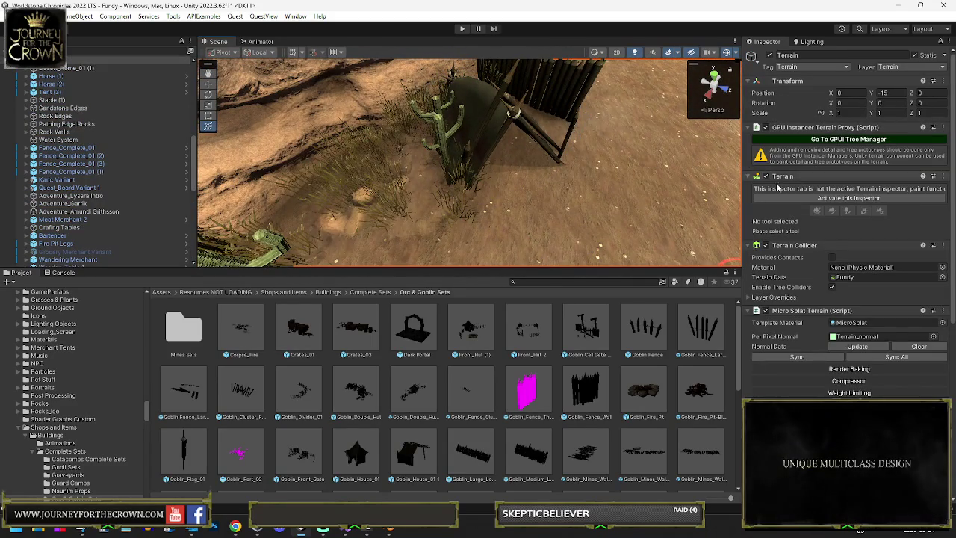
click(813, 199)
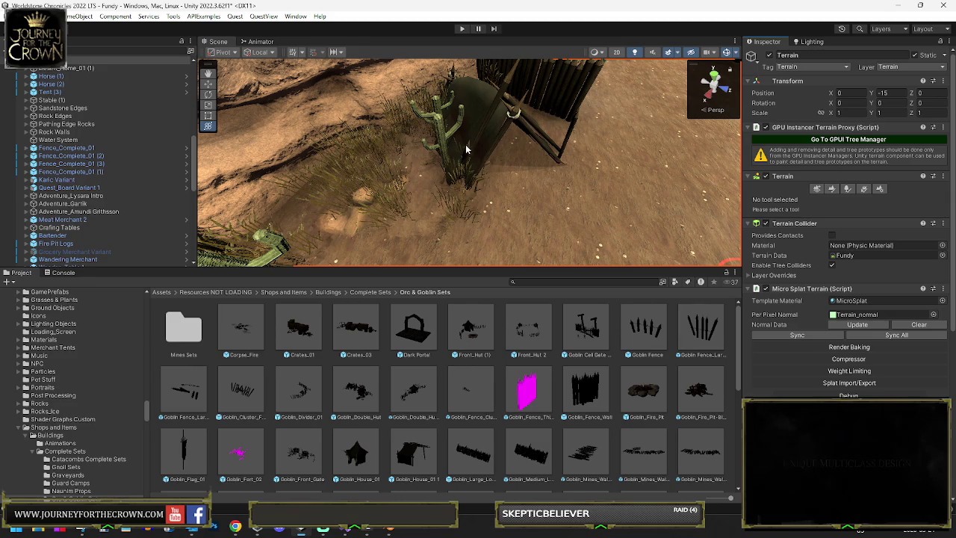
click(848, 188)
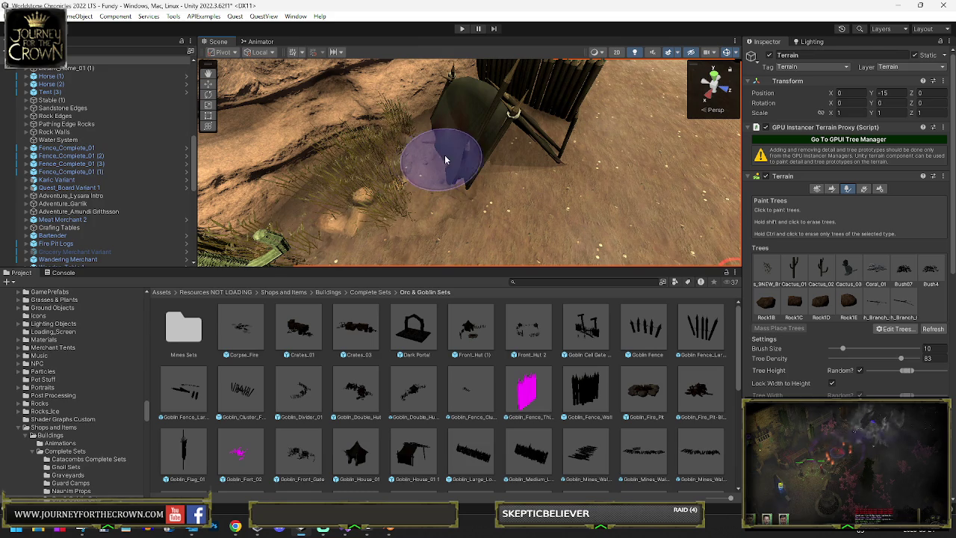
Search the project for 'crate' and drag the Crate_04 prefab into the scene
click(554, 282)
text(crate)
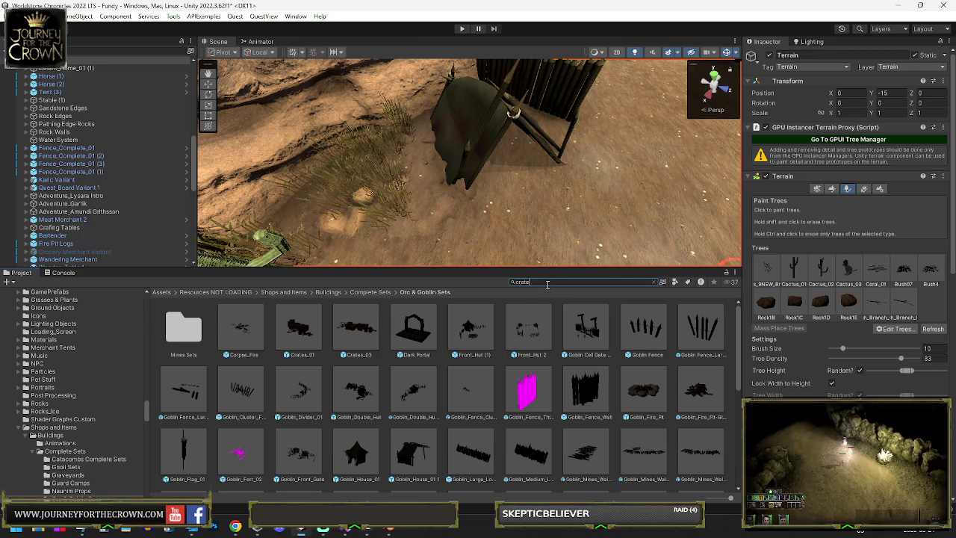
scroll(393, 341, down, 10)
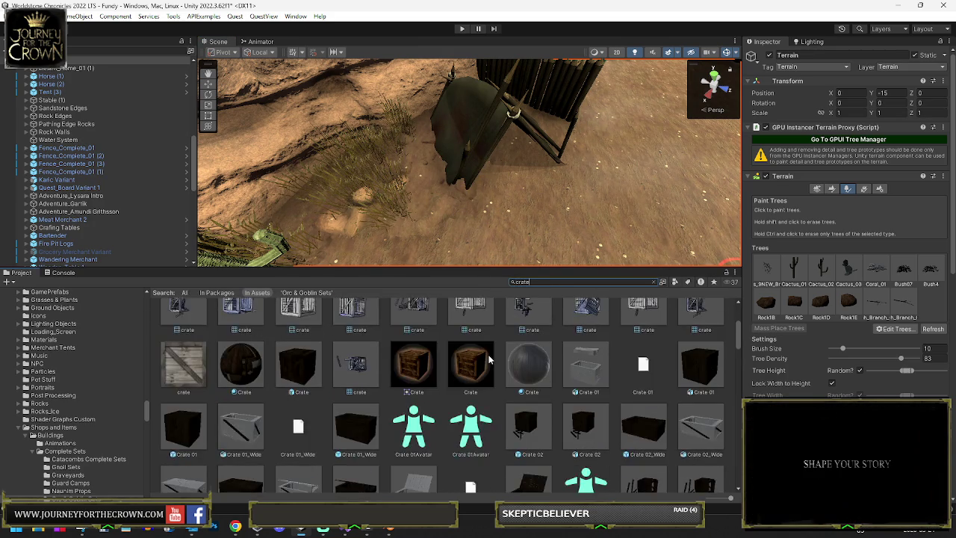
scroll(485, 357, down, 5)
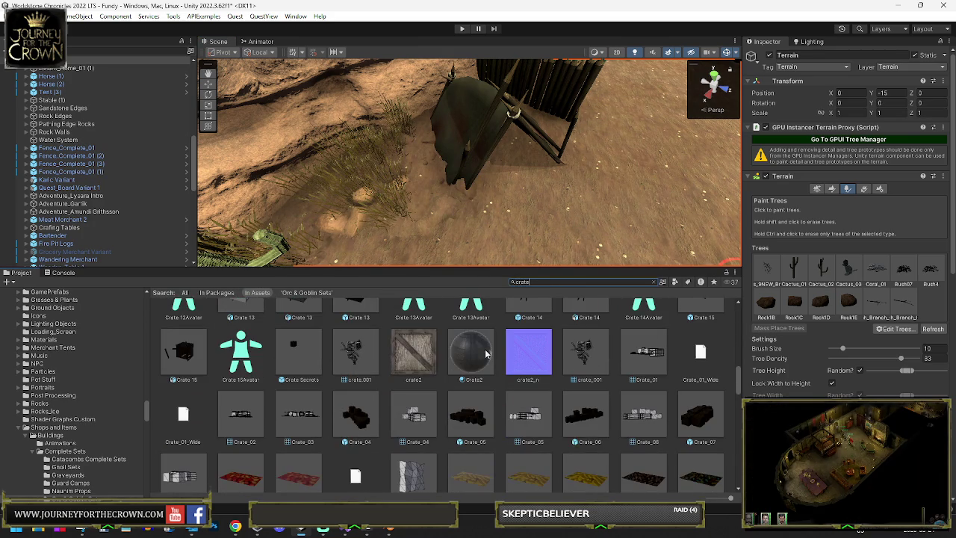
click(359, 418)
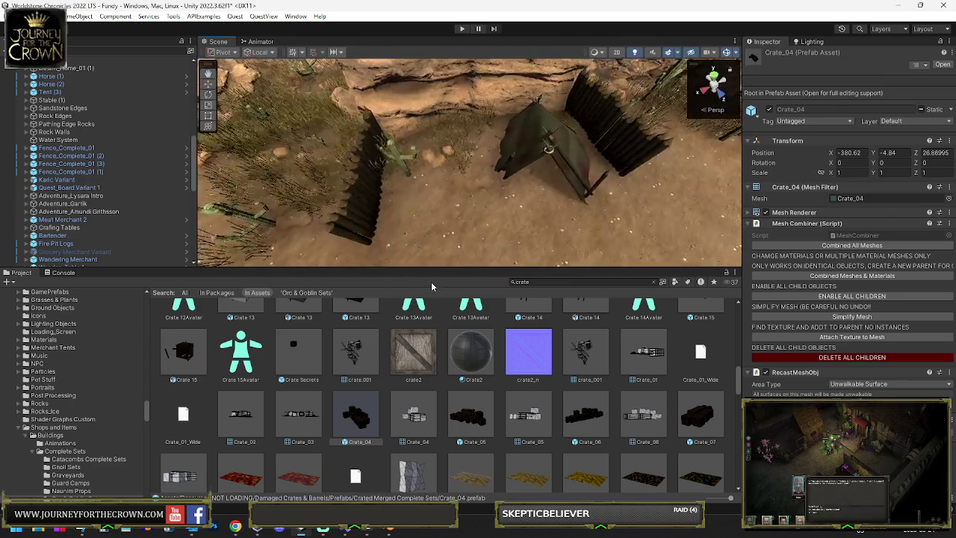
mouse_move(358, 422)
mouse_down()
mouse_move(421, 161)
mouse_move(425, 197)
mouse_move(533, 158)
mouse_move(465, 152)
mouse_up()
Rotate the Crate_04 stack to face the other way and nudge it along the ground
key(w)
key(e)
mouse_move(457, 187)
mouse_down()
mouse_move(426, 173)
mouse_move(478, 176)
mouse_move(536, 163)
mouse_move(436, 193)
mouse_move(388, 172)
mouse_up()
key(e)
drag(399, 213, 347, 183)
key(f)
key(w)
mouse_move(456, 213)
mouse_down()
mouse_move(396, 216)
mouse_move(404, 216)
mouse_up()
scroll(412, 201, down, 3)
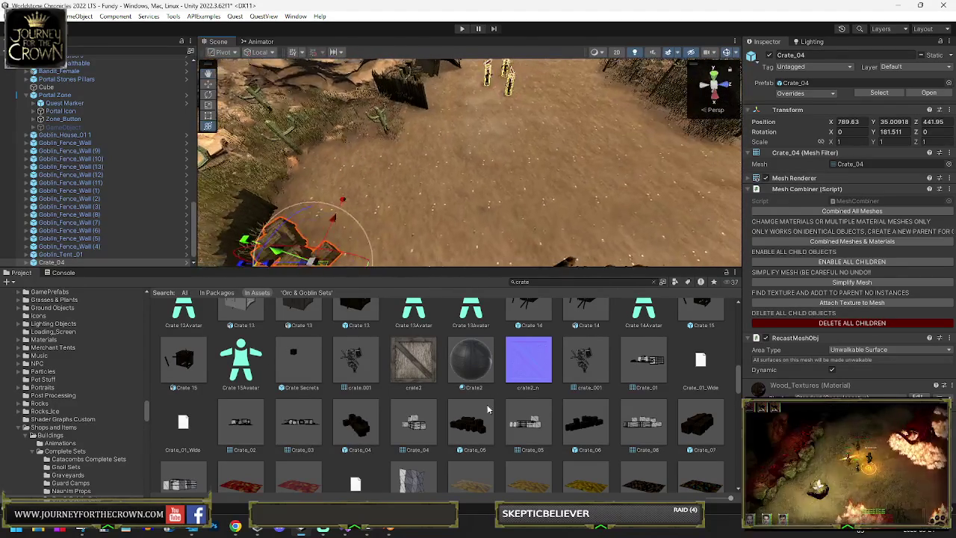
Duplicate the crate stack and move the copy to the right toward the tent
key(ctrl+d)
drag(280, 232, 646, 203)
key(f)
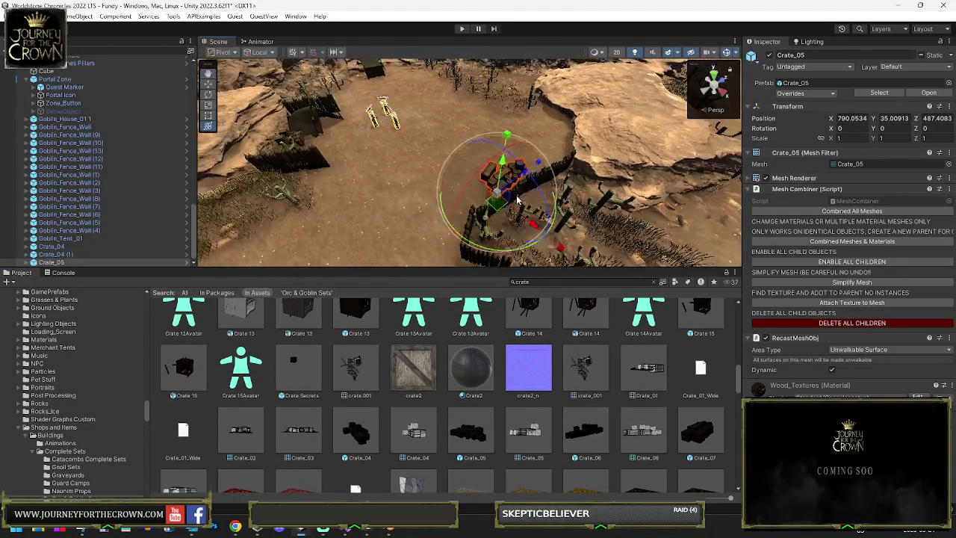
scroll(535, 197, up, 5)
key(e)
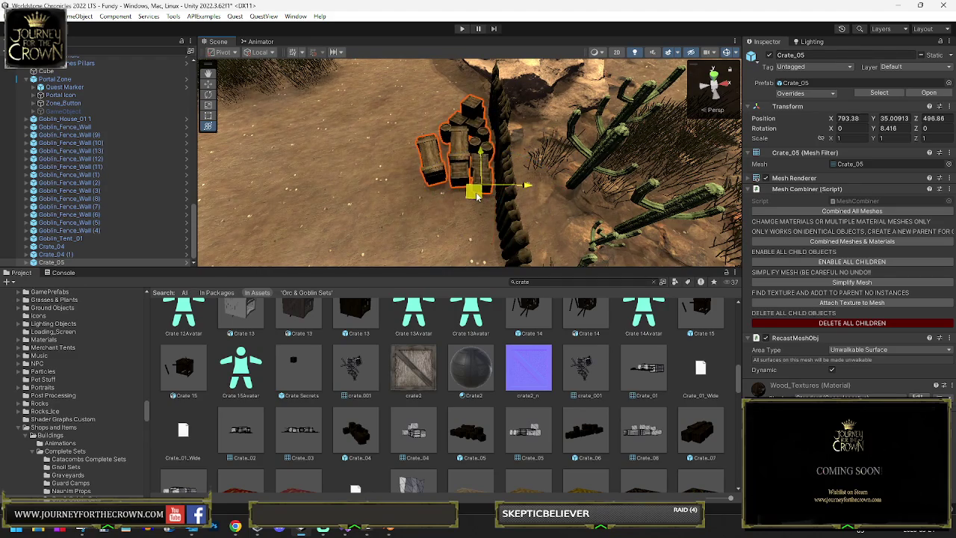
drag(506, 200, 493, 169)
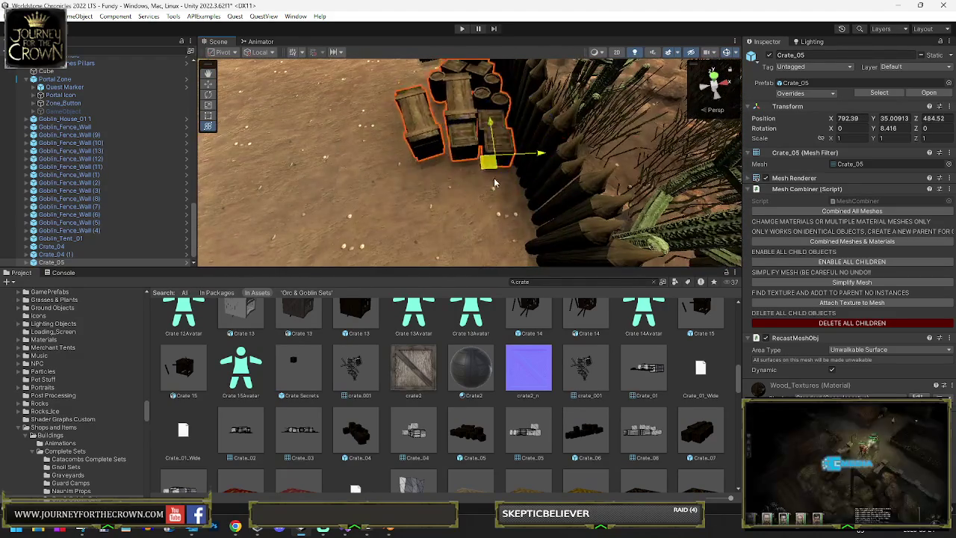
drag(506, 213, 434, 150)
drag(463, 228, 433, 88)
key(f)
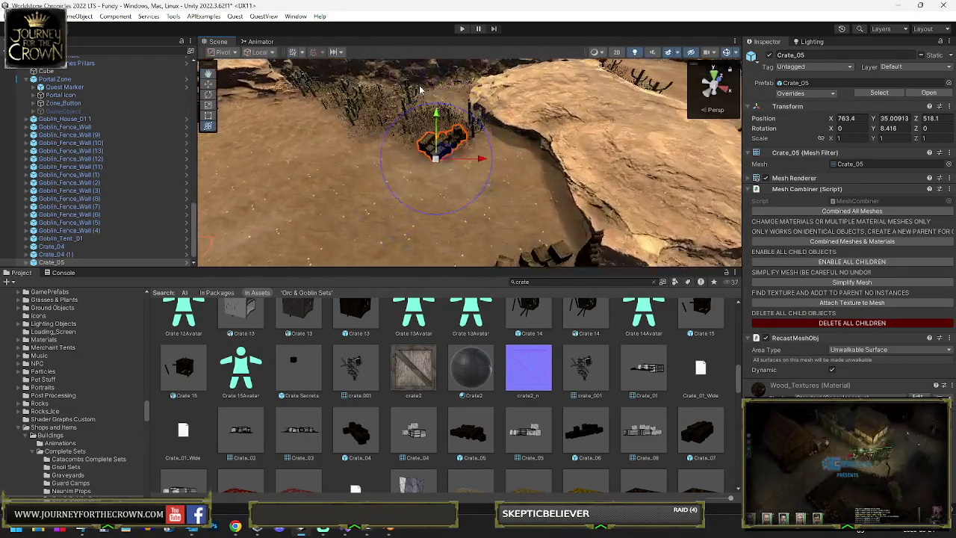
Drop a Crate_06 crate stack beside the tent at about X 680.8, Z 483.5
key(y)
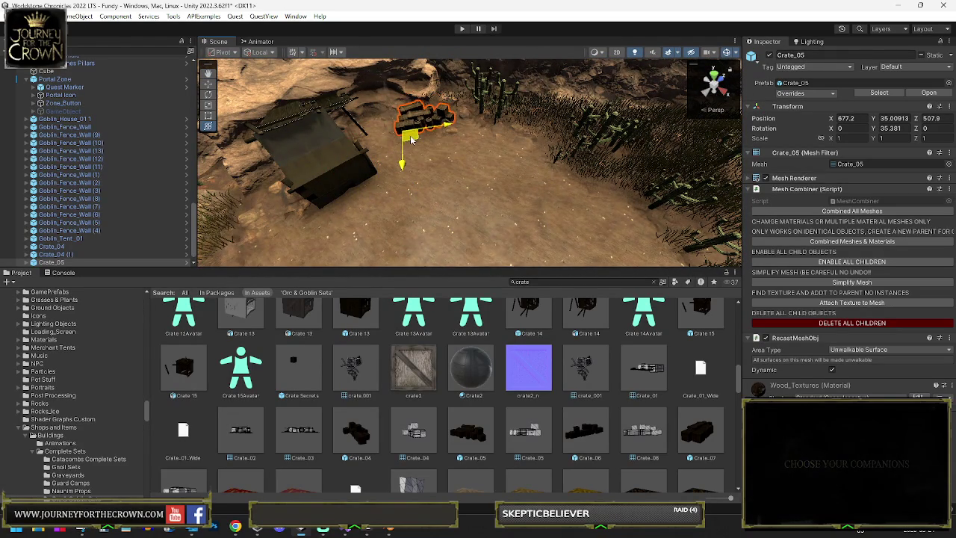
drag(498, 131, 386, 137)
scroll(499, 161, up, 6)
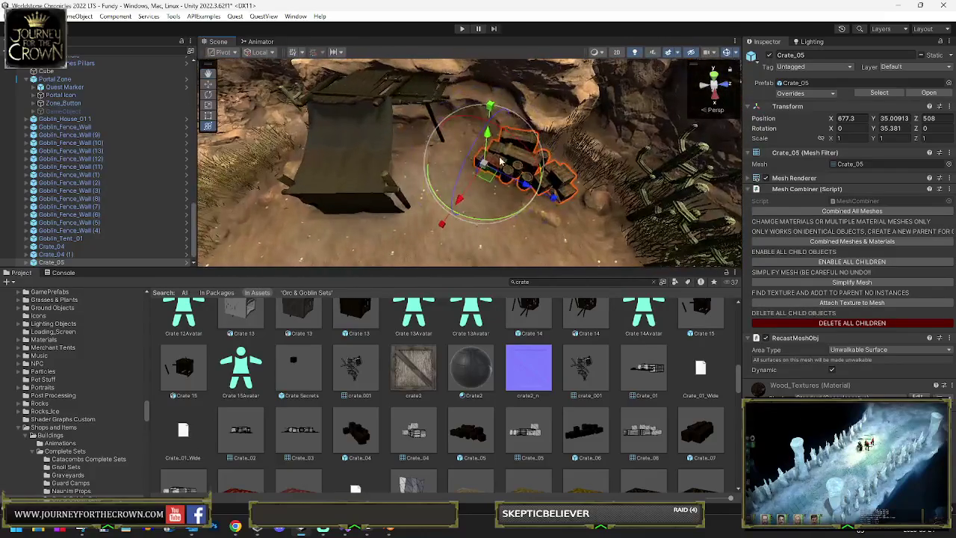
drag(442, 138, 344, 141)
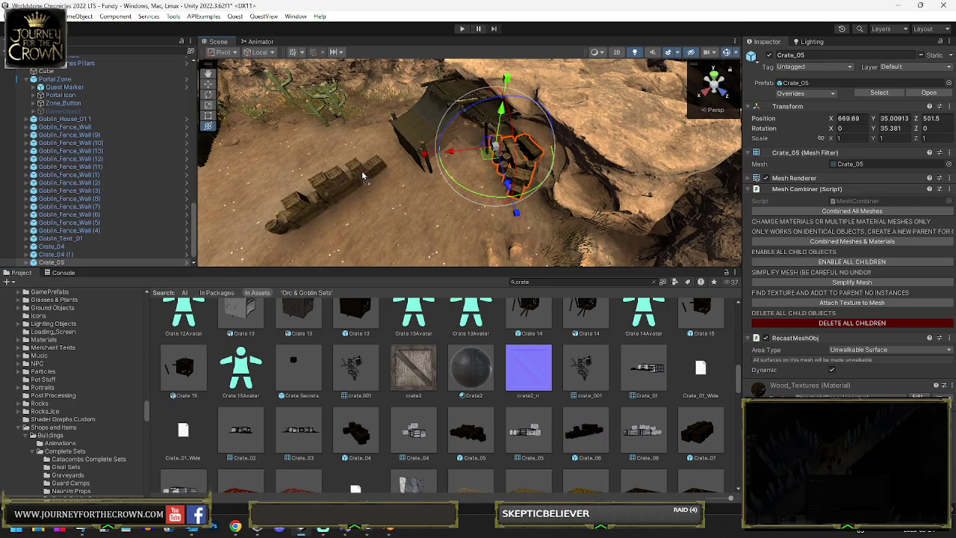
drag(589, 432, 486, 165)
Line the Crate_06 stack up along the fence at X 791.21, Z 489.44, turned 59.36°
key(f)
drag(216, 142, 450, 220)
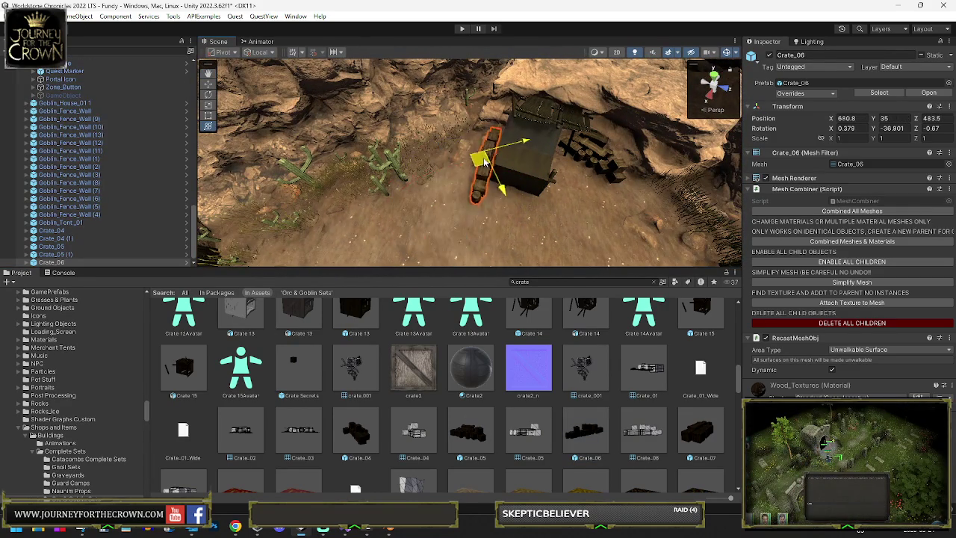
mouse_move(486, 155)
mouse_down()
mouse_move(194, 171)
mouse_move(439, 192)
mouse_up()
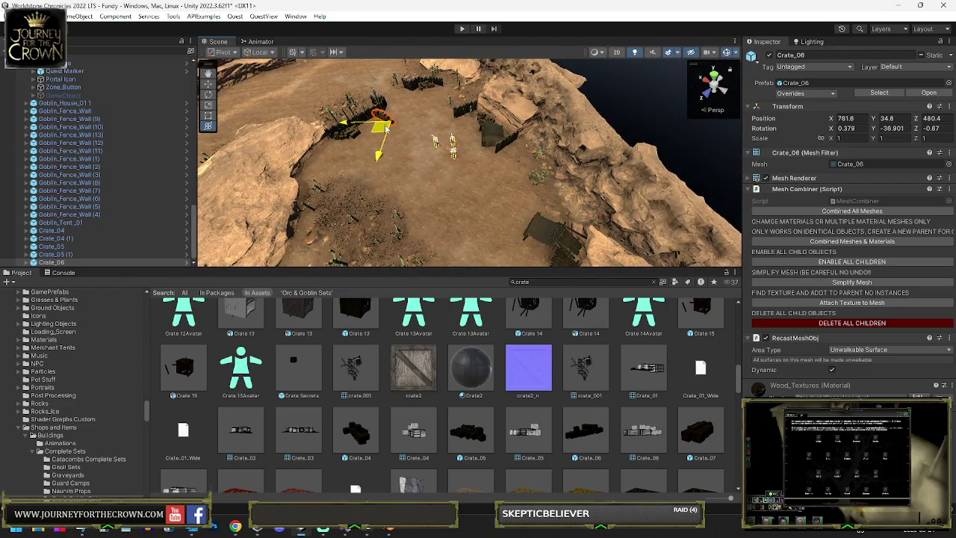
key(f)
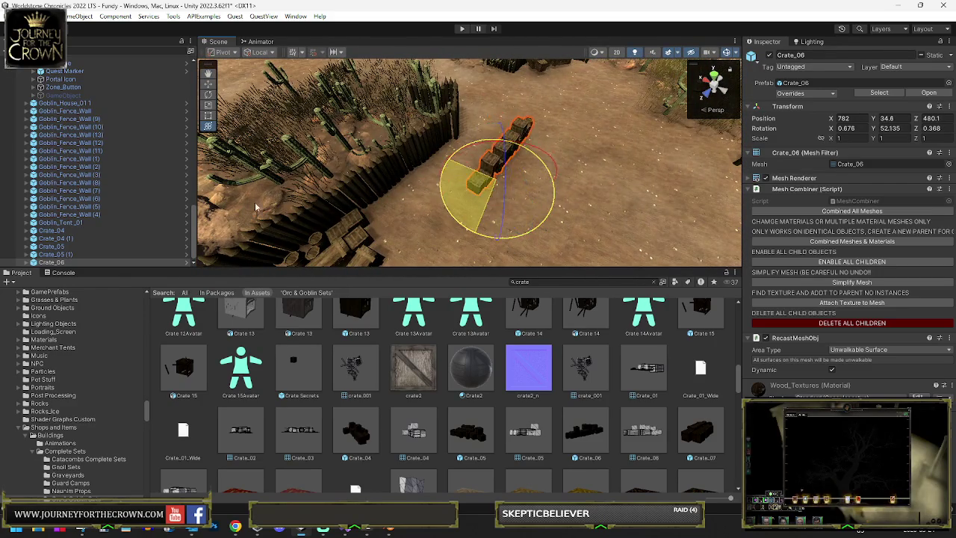
drag(489, 193, 395, 204)
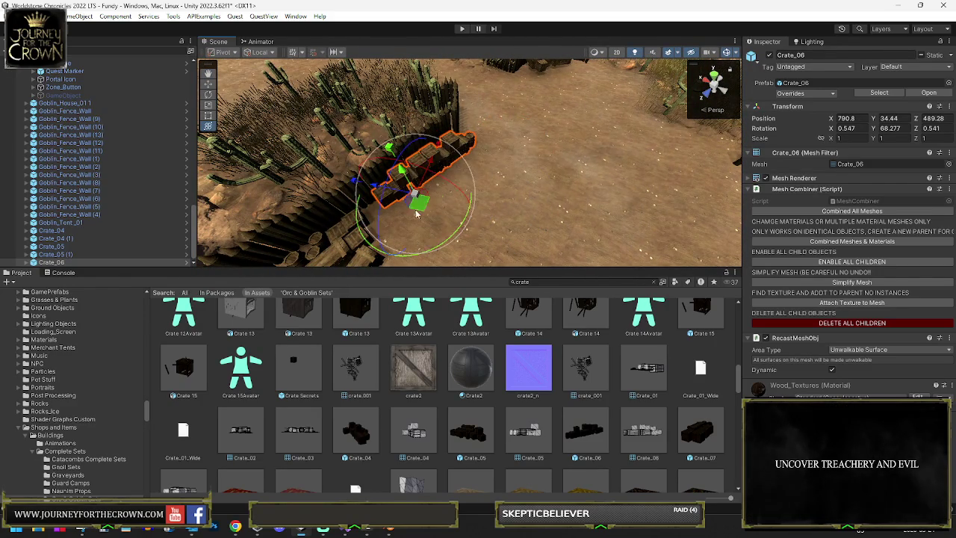
mouse_move(461, 233)
mouse_down()
mouse_move(470, 214)
mouse_move(458, 224)
mouse_move(513, 203)
mouse_move(585, 222)
mouse_move(508, 211)
mouse_move(672, 131)
mouse_up()
Move Goblin_Tent_01 (1) against the rock outcrop at X 767.4, Z 510.5, turned 113.04° on Y
click(413, 159)
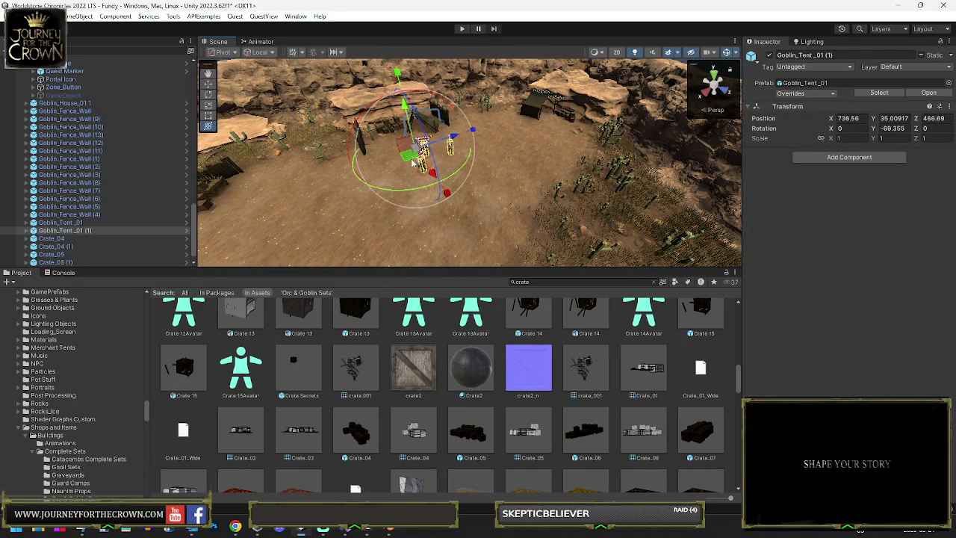
drag(528, 202, 564, 220)
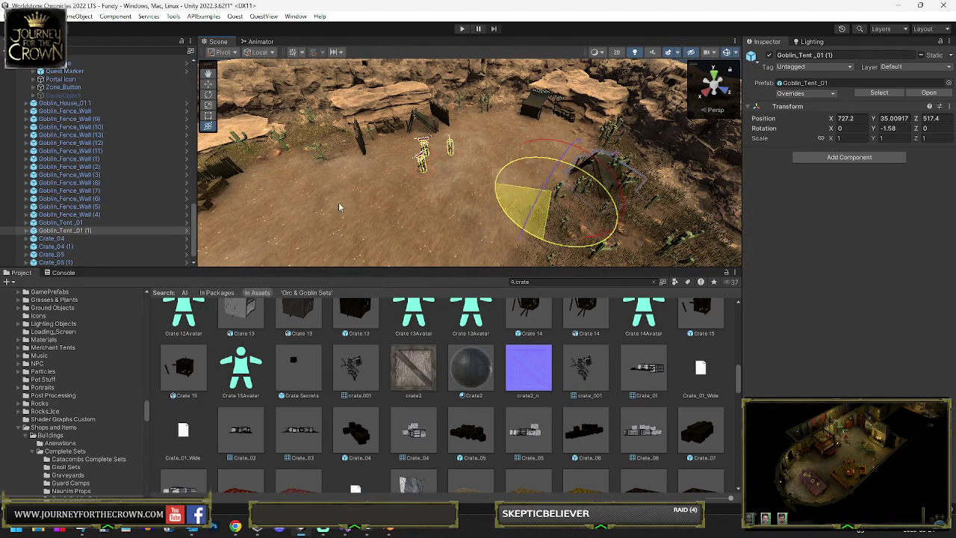
drag(341, 207, 359, 198)
mouse_move(523, 203)
mouse_down()
mouse_move(521, 164)
mouse_move(535, 188)
mouse_move(463, 217)
mouse_move(379, 210)
mouse_up()
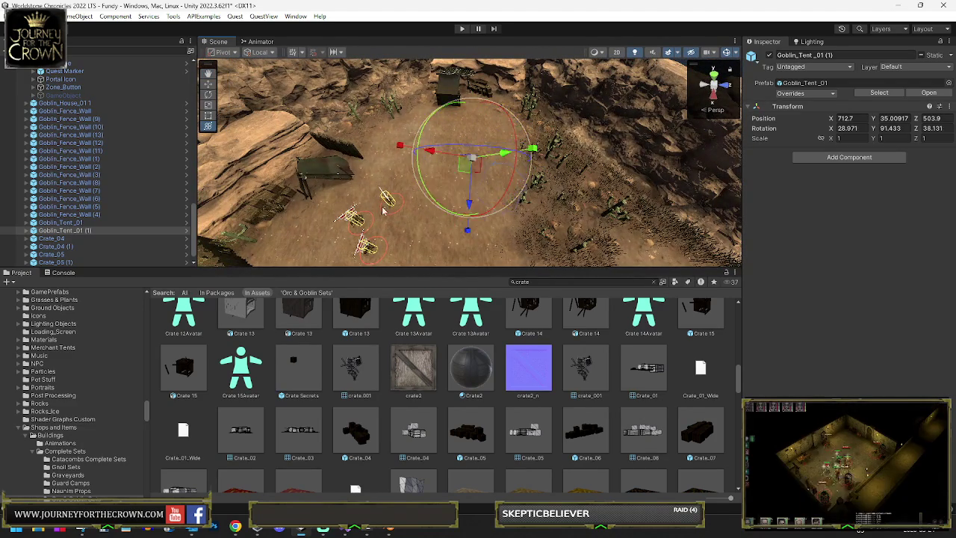
mouse_move(482, 254)
mouse_down()
mouse_move(482, 235)
mouse_move(438, 189)
mouse_up()
mouse_move(407, 159)
mouse_down()
mouse_move(478, 168)
mouse_move(321, 153)
mouse_up()
click(359, 174)
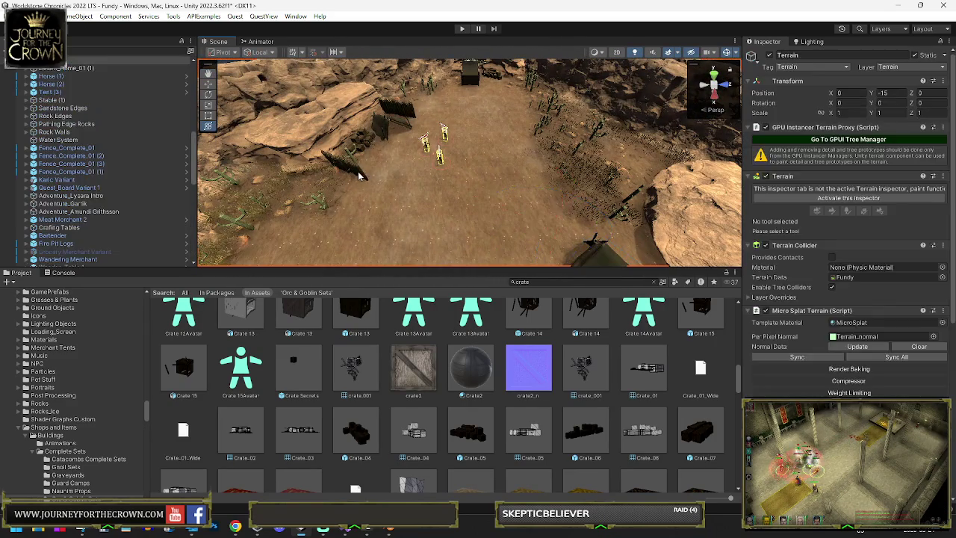
Place Goblin_Fence_Wall (14) at X 695.24, Z 528.55, turned 11.429° on Y, undoing an accidental tilt
click(357, 174)
click(635, 247)
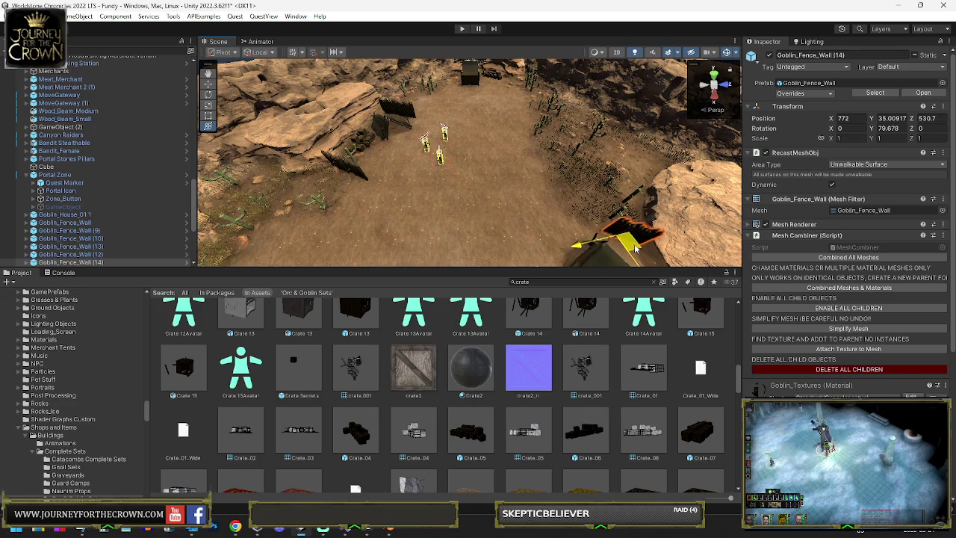
key(f)
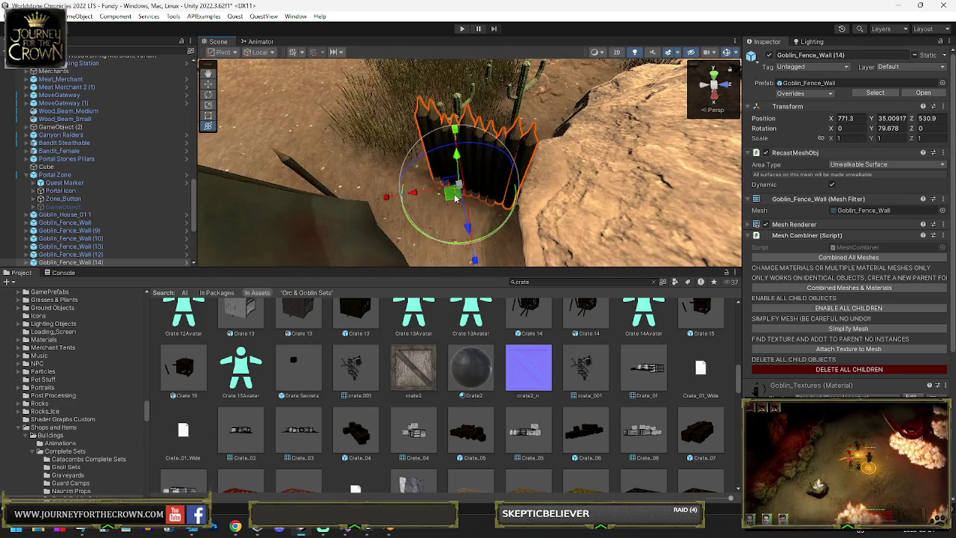
drag(455, 198, 363, 170)
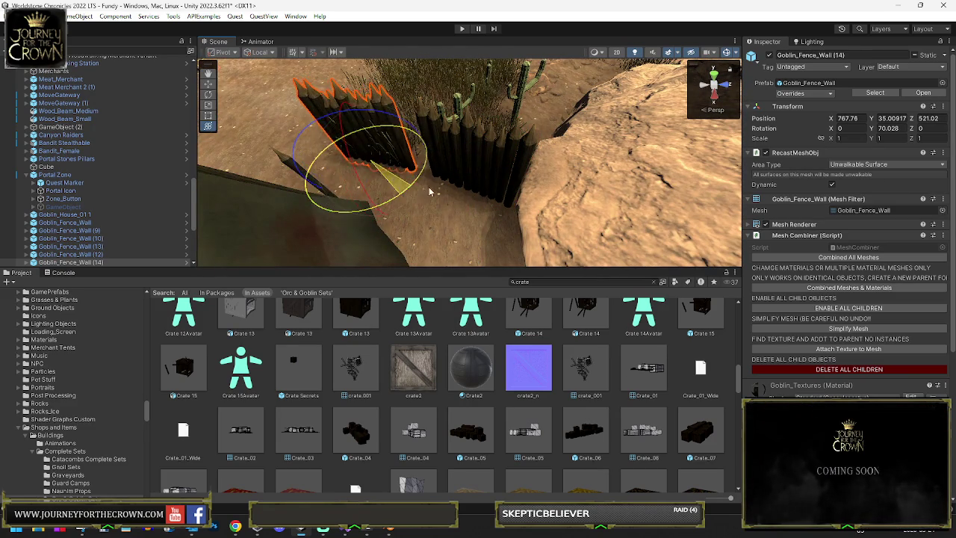
key(y)
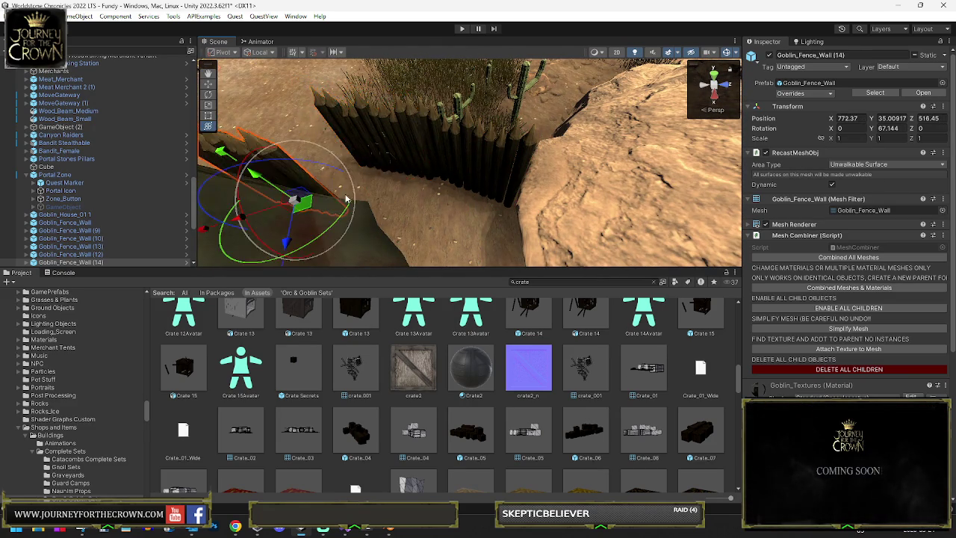
mouse_move(559, 171)
mouse_down()
mouse_move(511, 193)
mouse_move(516, 163)
mouse_move(653, 123)
mouse_move(642, 174)
mouse_up()
mouse_move(490, 216)
mouse_down()
mouse_move(516, 112)
mouse_move(508, 120)
mouse_up()
key(f)
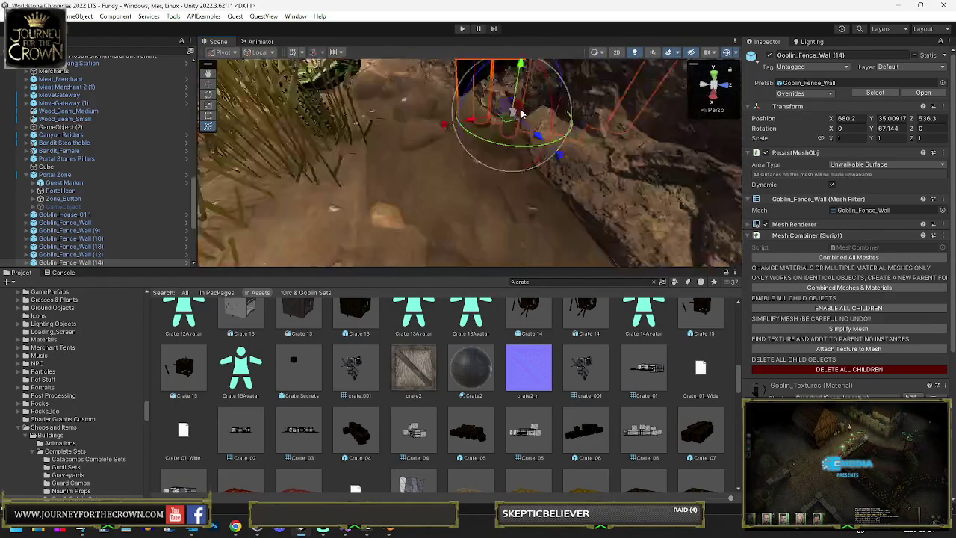
mouse_move(450, 247)
mouse_down()
mouse_move(478, 237)
mouse_move(494, 174)
mouse_move(448, 218)
mouse_move(452, 239)
mouse_move(438, 218)
mouse_move(451, 206)
mouse_move(396, 216)
mouse_move(394, 187)
mouse_up()
key(e)
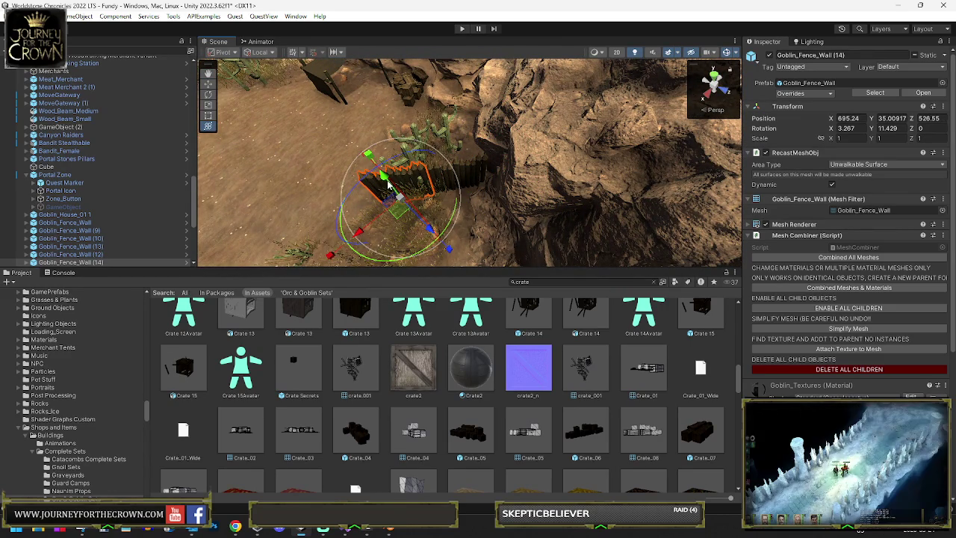
key(ctrl+z)
text(f)
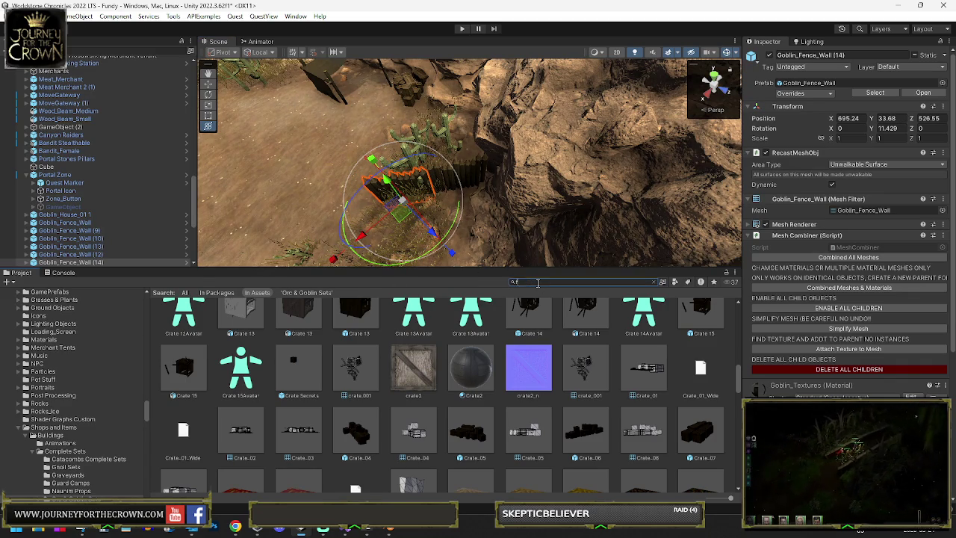
Search 'fire', filter to prefabs and drop Goblin_Fire_Pit-Blaze into the camp centre
text(ire)
click(675, 282)
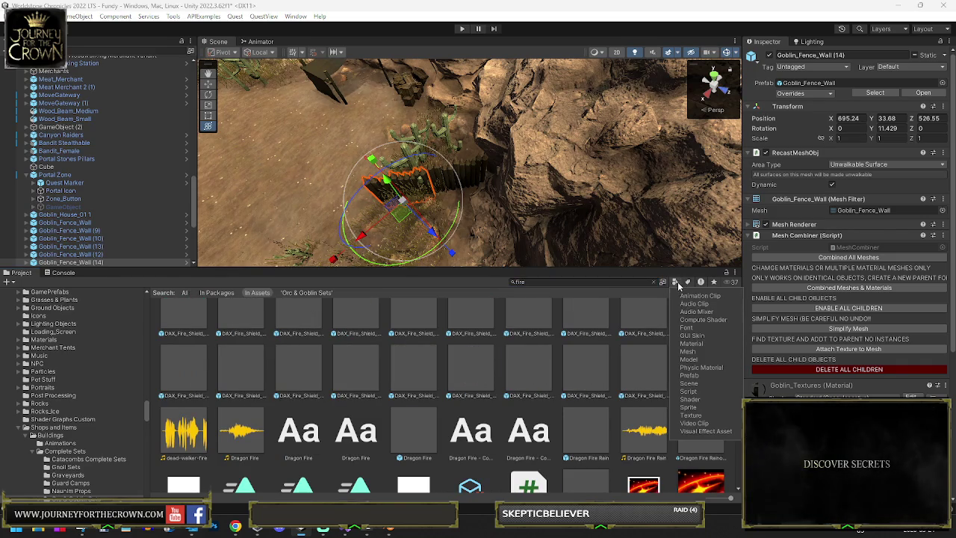
click(689, 375)
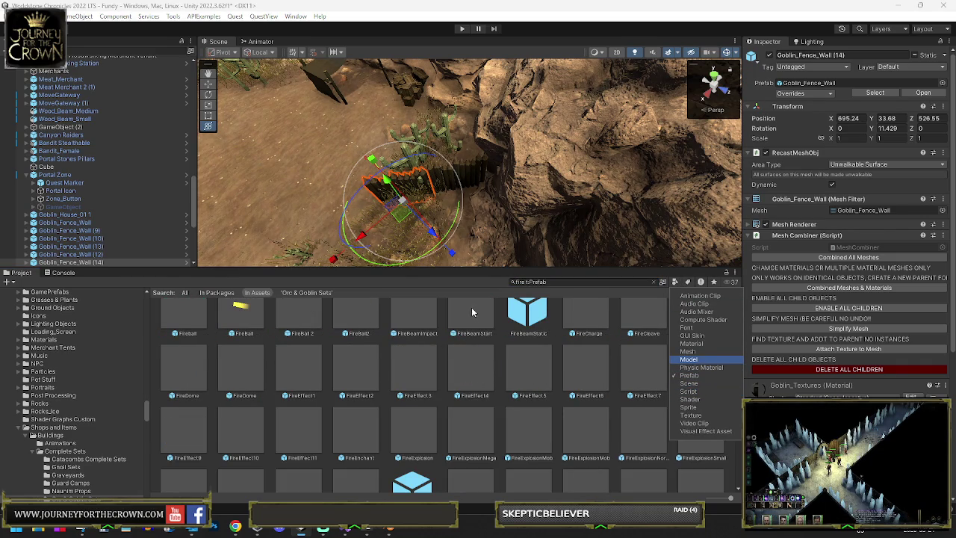
scroll(473, 313, down, 5)
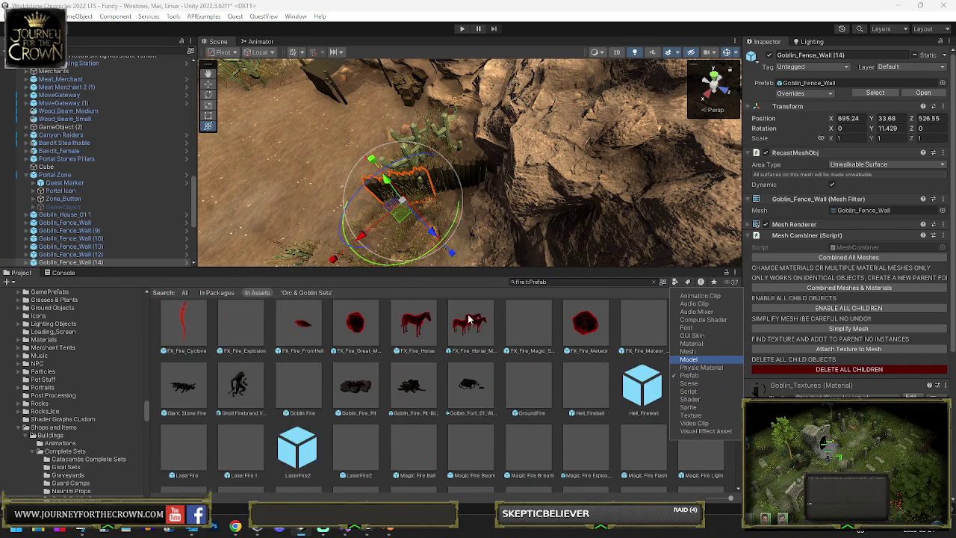
click(415, 384)
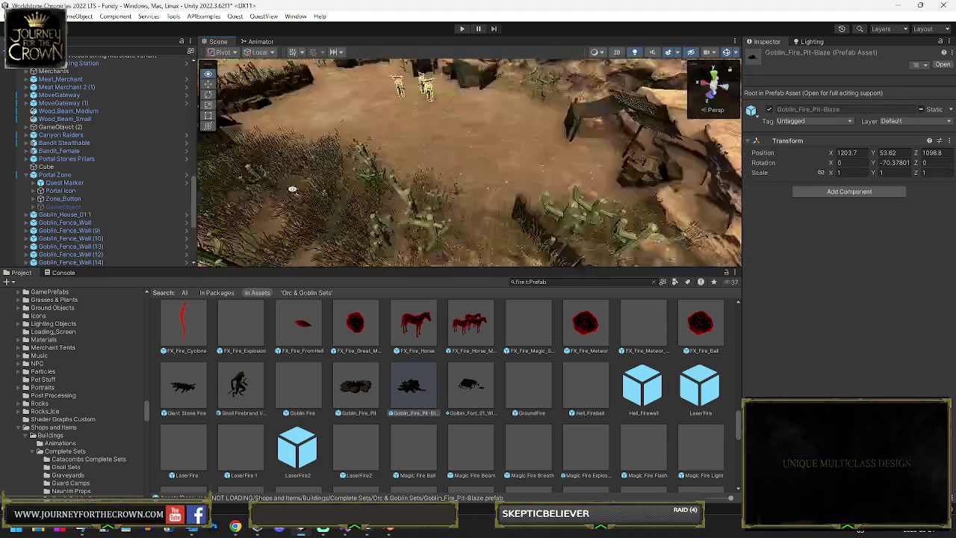
mouse_move(366, 381)
mouse_down()
mouse_move(396, 247)
mouse_move(403, 124)
mouse_move(490, 123)
mouse_up()
Raise the fire pit slightly above the ground and set the handle pivot to Center
key(f)
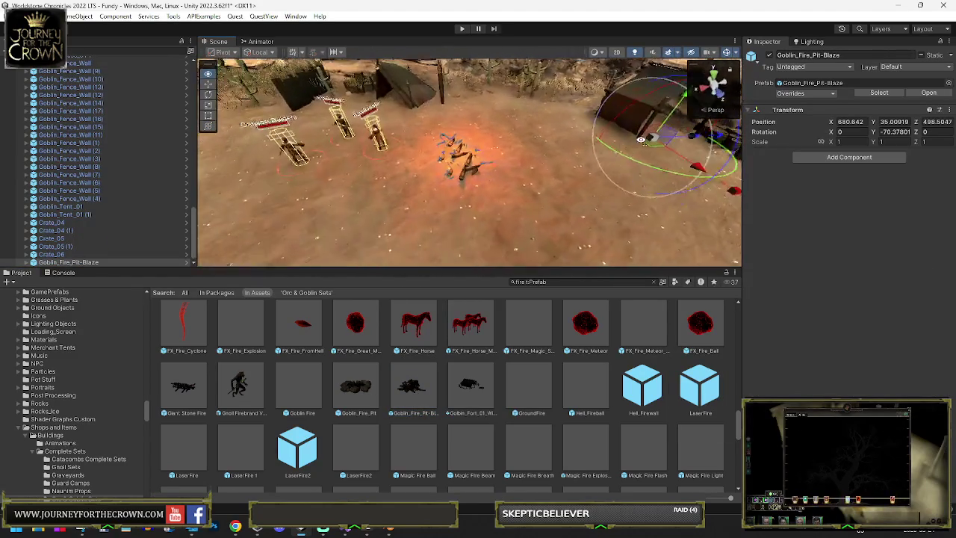
mouse_move(675, 112)
mouse_down()
mouse_move(686, 105)
mouse_move(568, 127)
mouse_move(389, 112)
mouse_up()
click(226, 52)
click(233, 64)
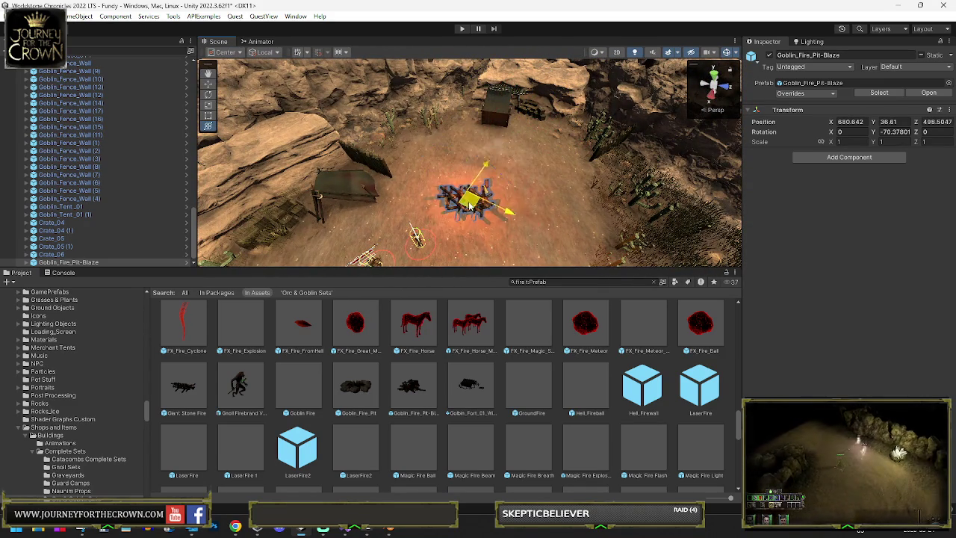
Select the terrain, switch to Paint Texture and inspect the red cobble stone layer
click(568, 217)
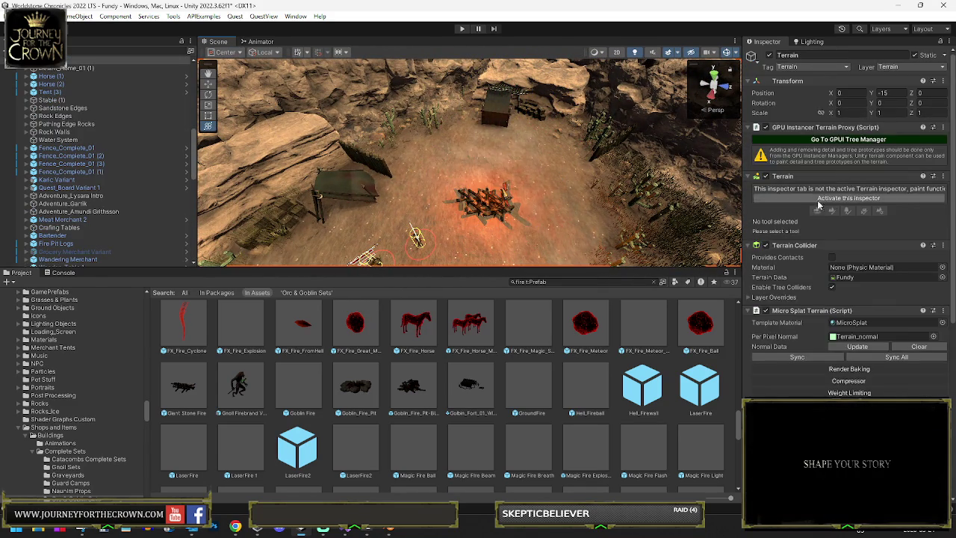
click(833, 188)
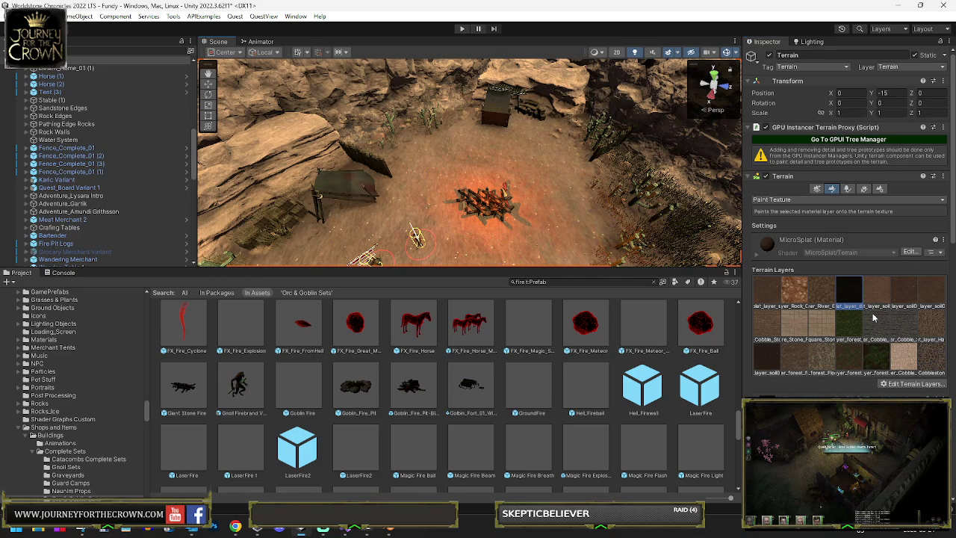
click(888, 366)
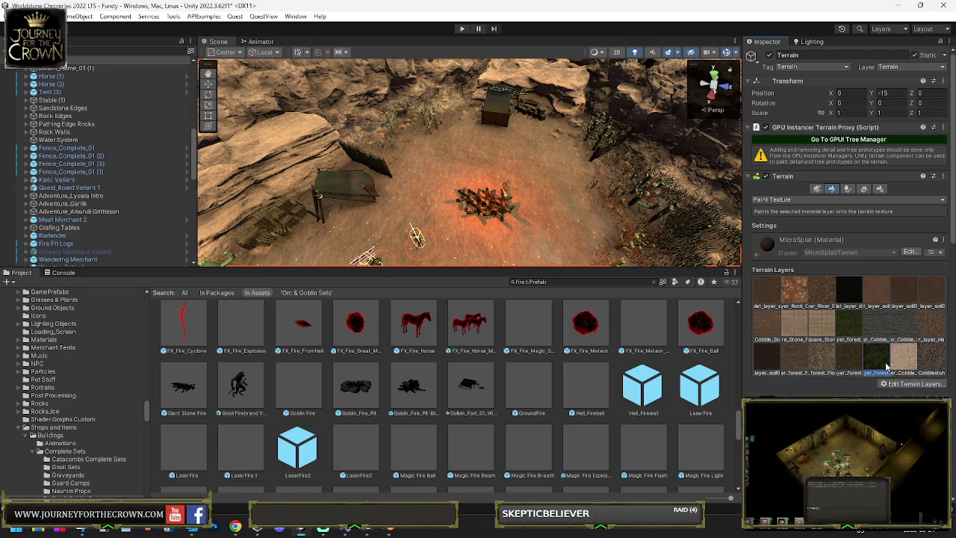
click(919, 386)
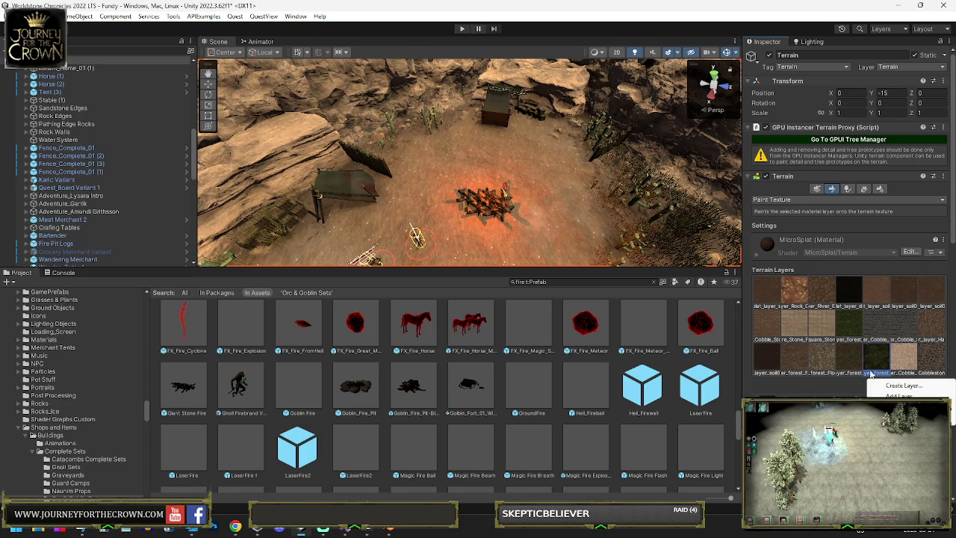
click(904, 355)
click(904, 355)
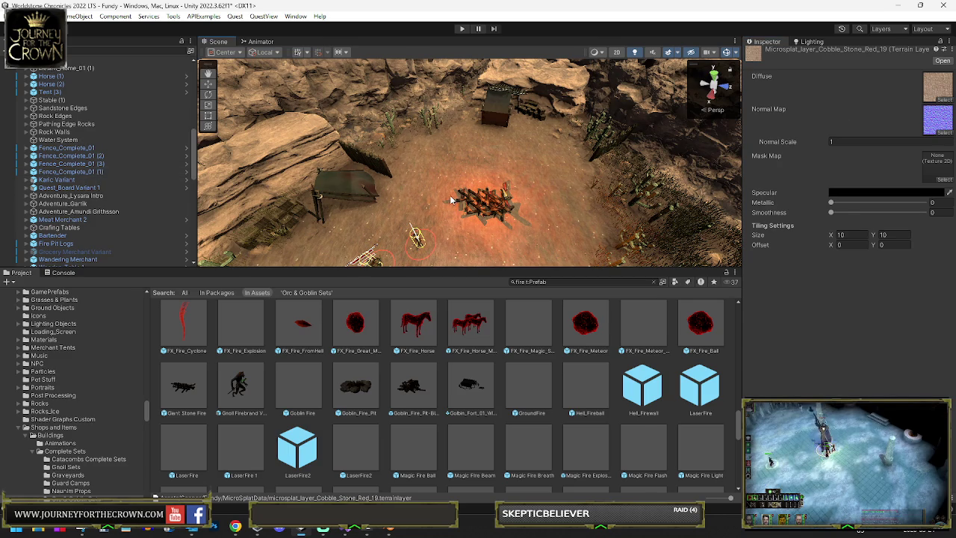
Reactivate the terrain's Paint Texture tool and add the existing Cobble_Stone_Red terrain layer
click(406, 200)
click(841, 200)
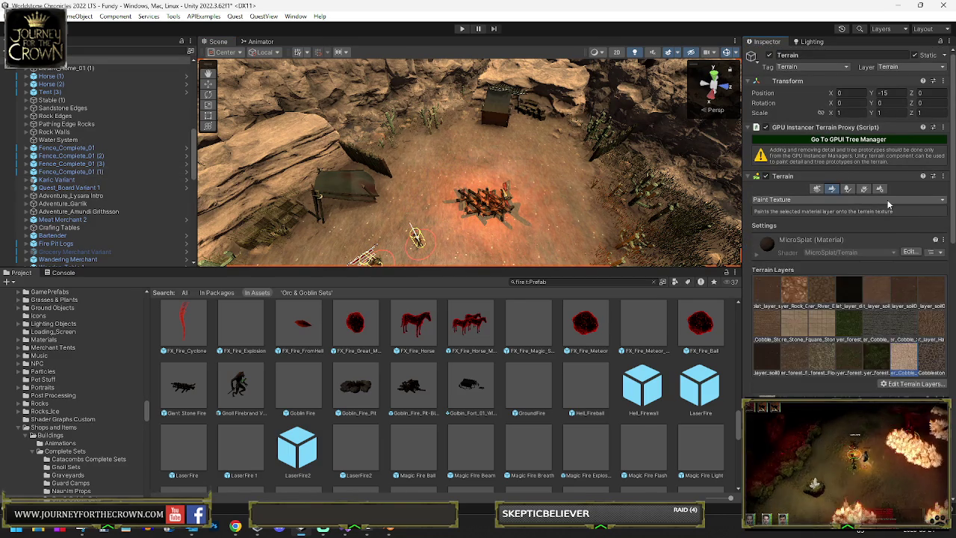
click(888, 200)
click(879, 189)
click(857, 321)
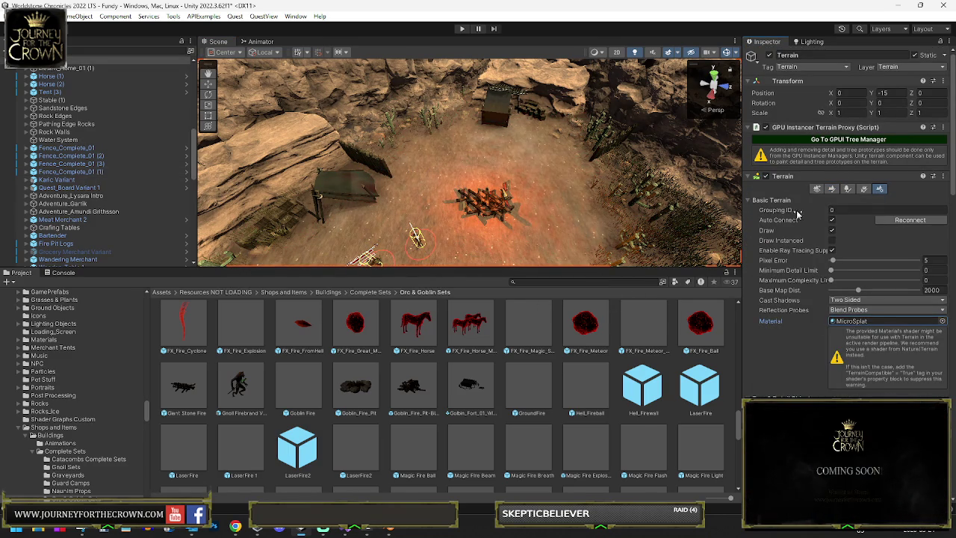
click(831, 192)
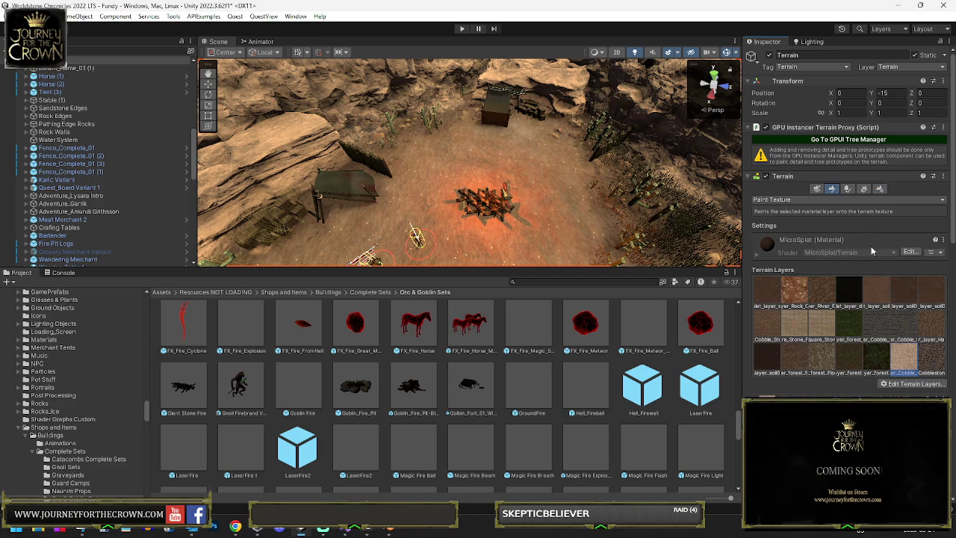
click(927, 385)
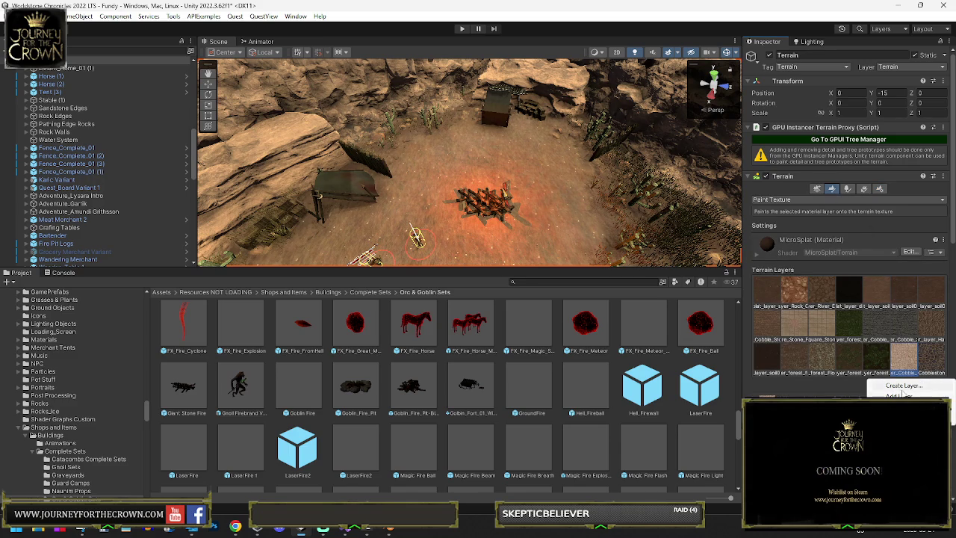
click(899, 396)
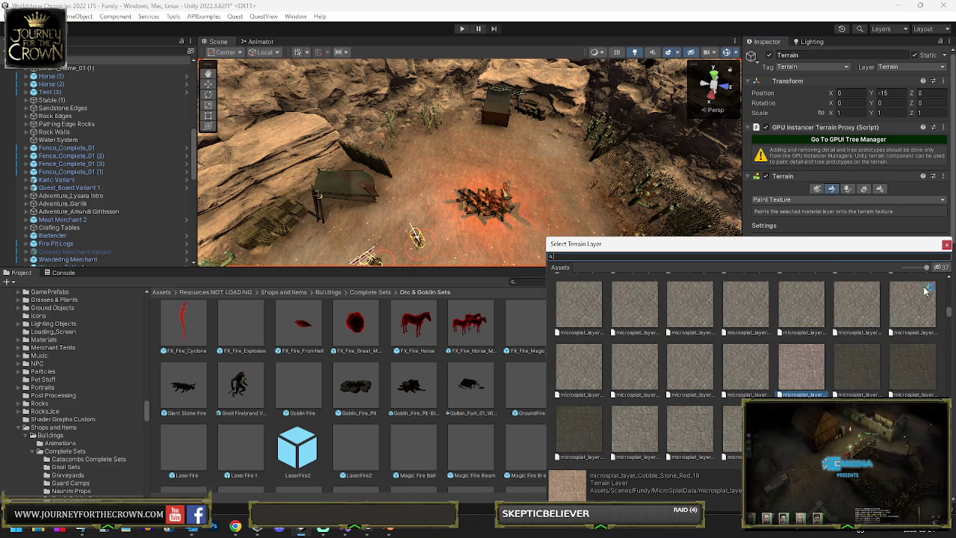
click(944, 246)
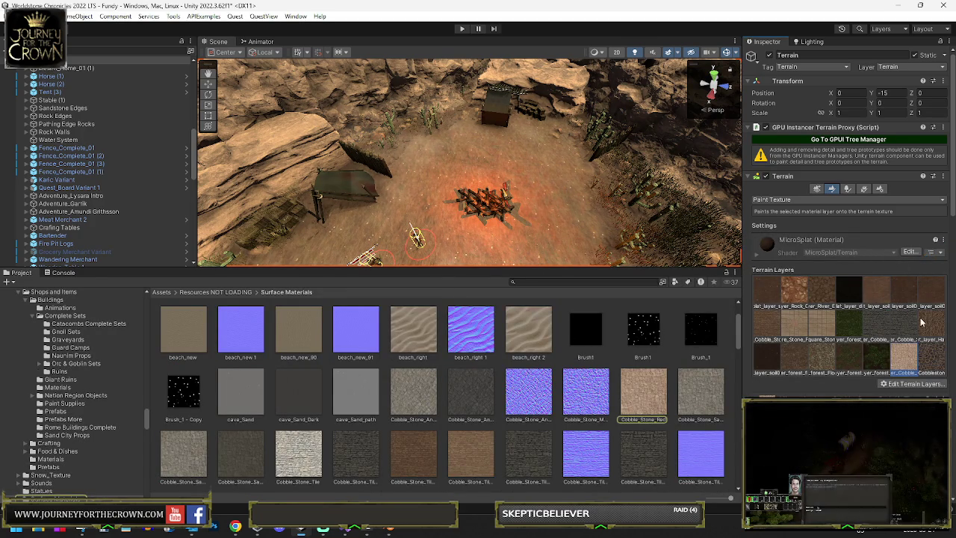
Open MicroSplatConfig and drag dirt_09 from the dirt folder into the new layer 21 slot
double_click(904, 357)
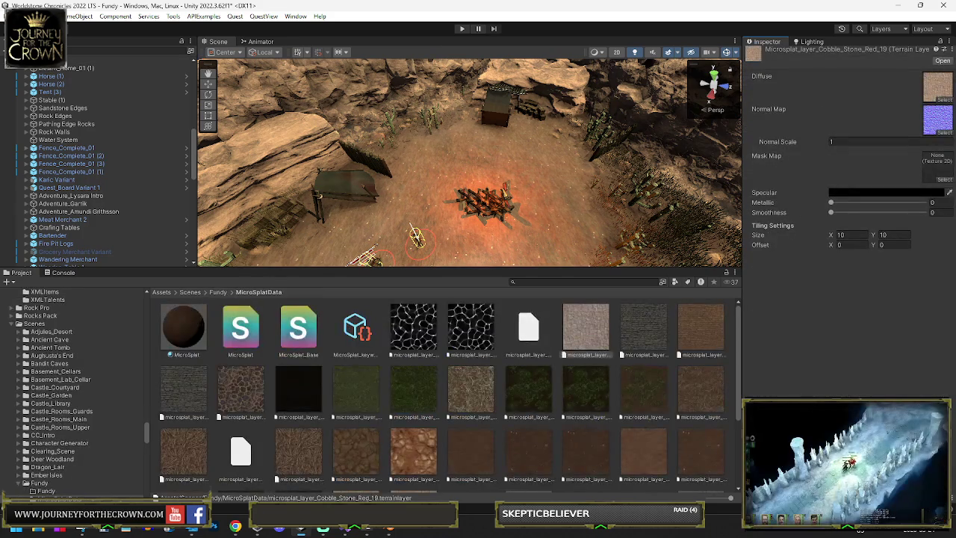
scroll(535, 386, down, 3)
click(626, 410)
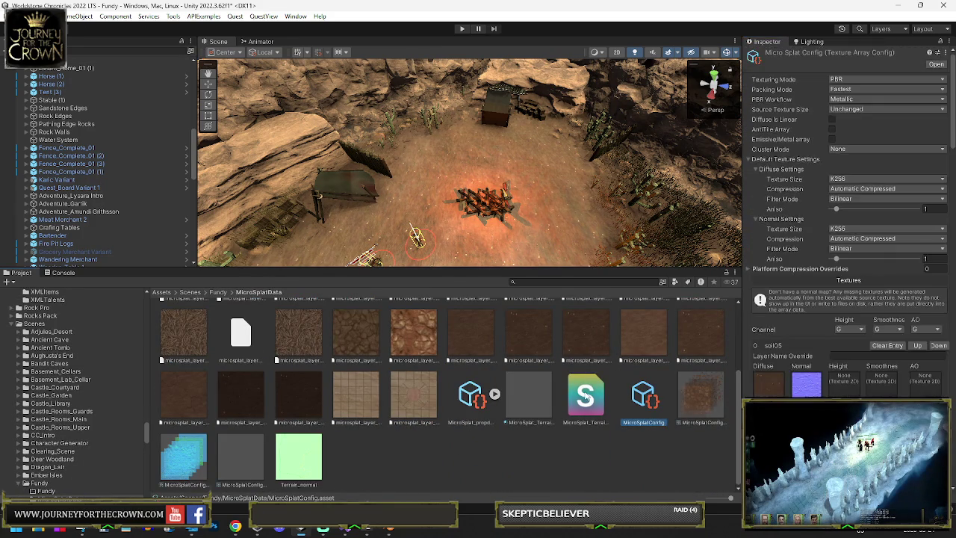
scroll(772, 269, down, 10)
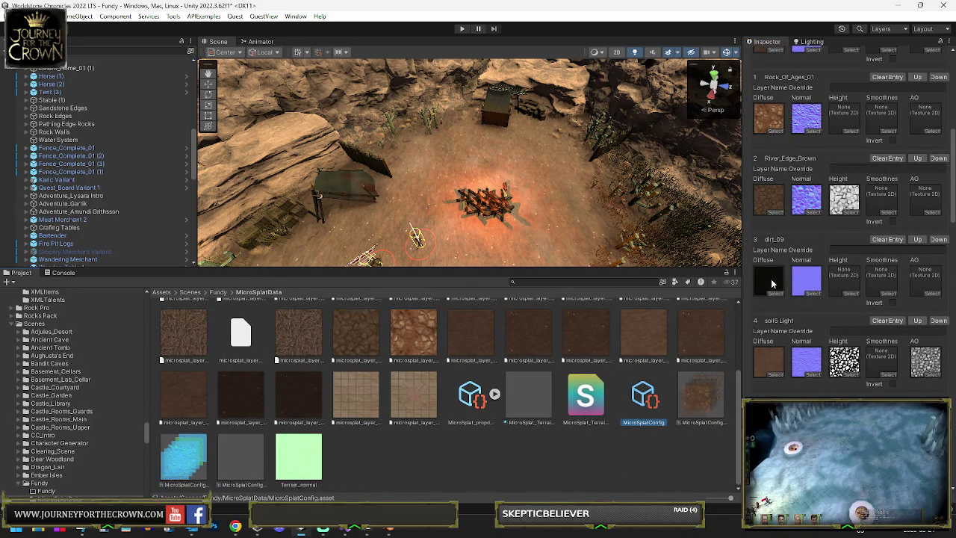
click(773, 284)
scroll(834, 347, down, 10)
scroll(833, 347, down, 10)
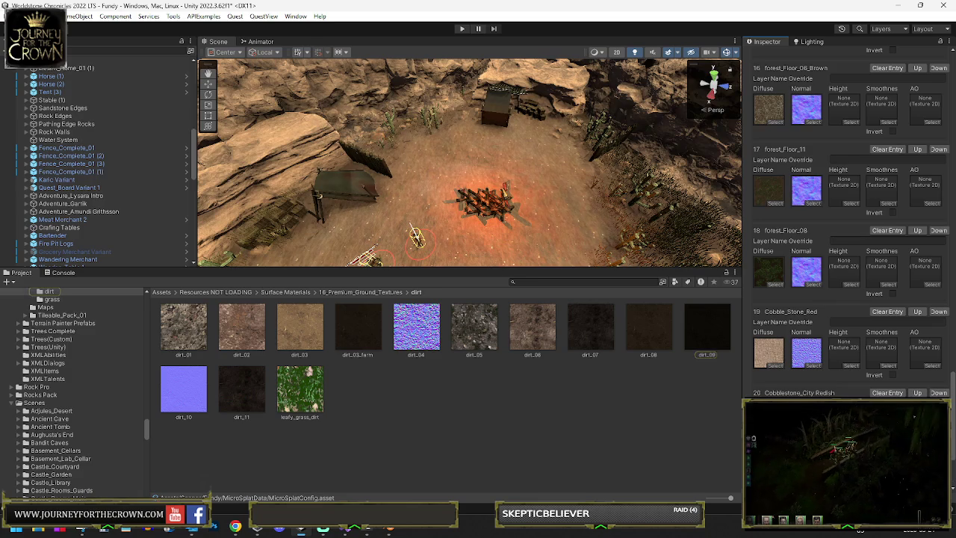
scroll(834, 347, down, 5)
drag(706, 326, 773, 374)
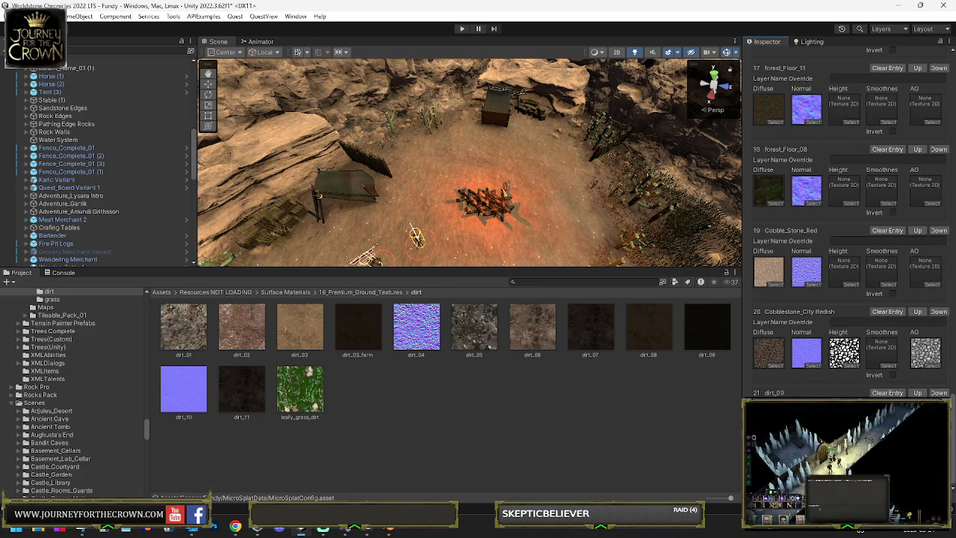
click(775, 446)
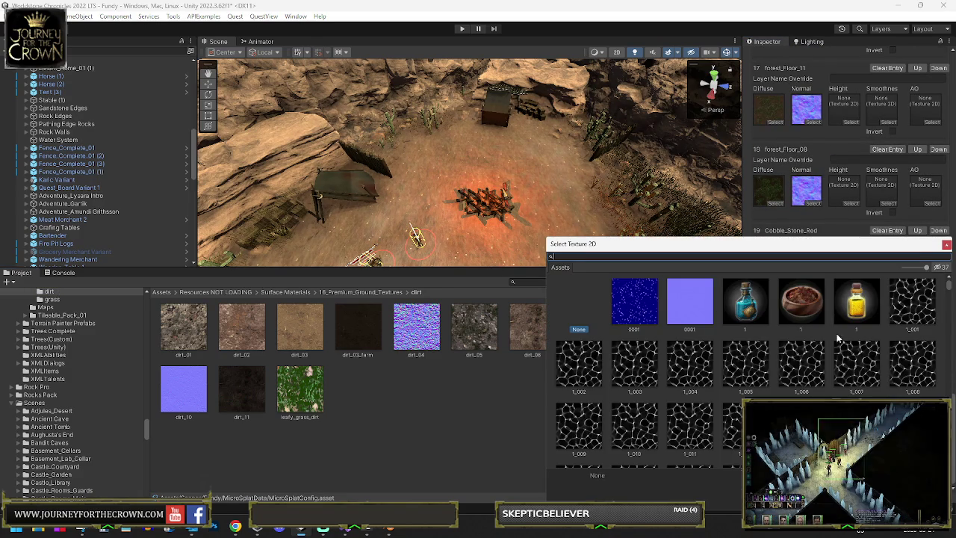
key(Escape)
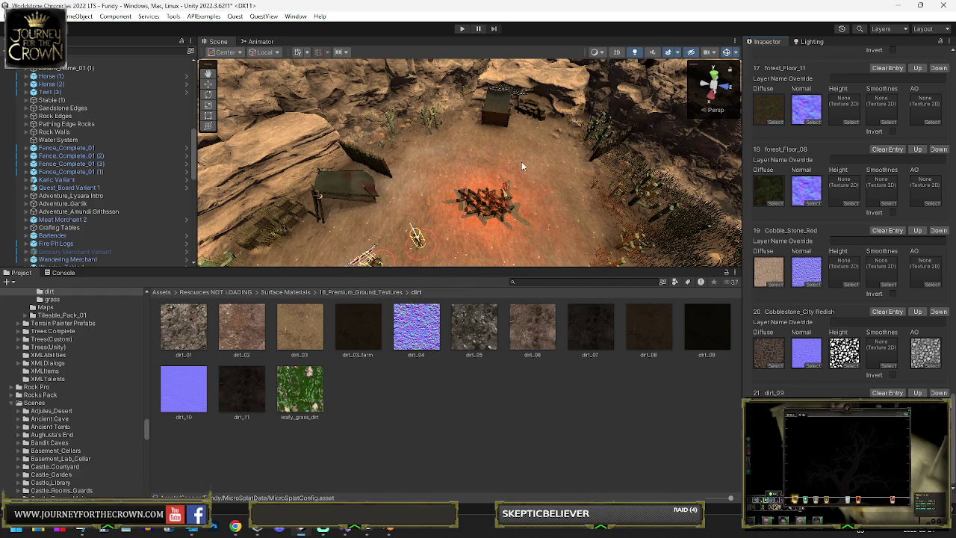
click(715, 149)
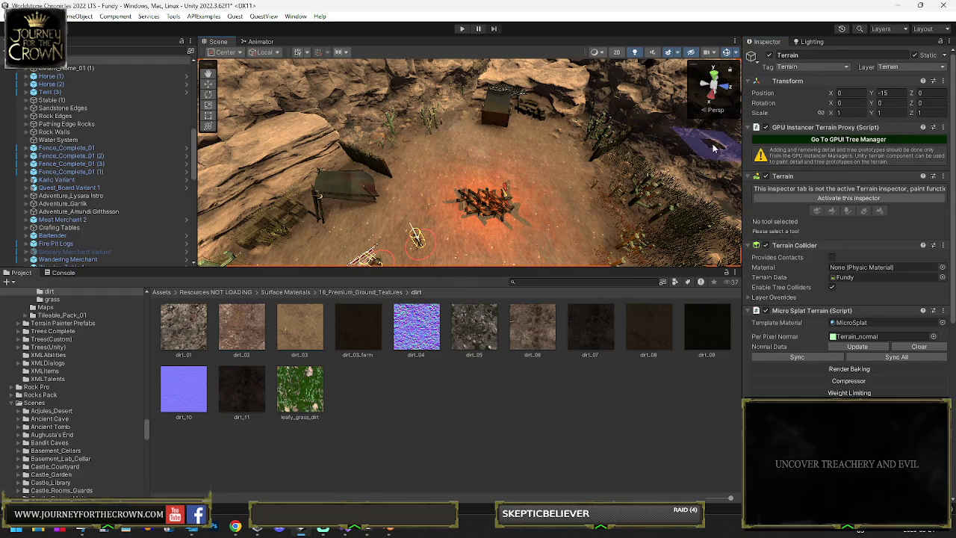
Activate the terrain painting tools and pick the soft cloud brush for the dirt layer
click(820, 198)
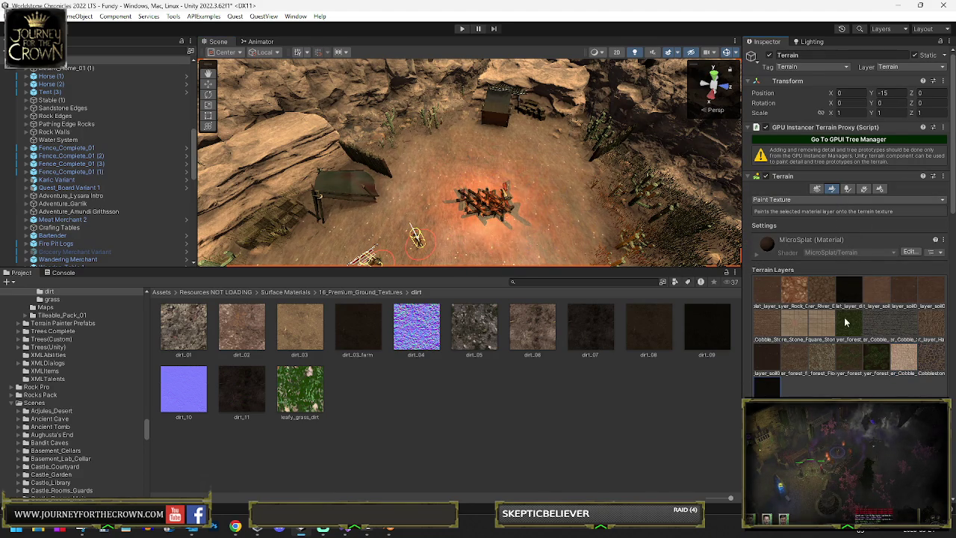
scroll(844, 319, down, 3)
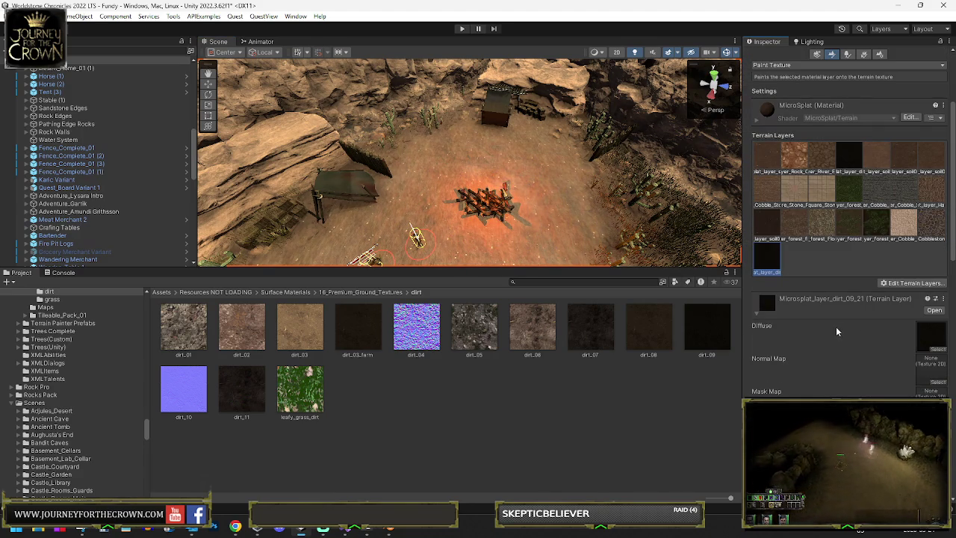
scroll(815, 277, down, 1)
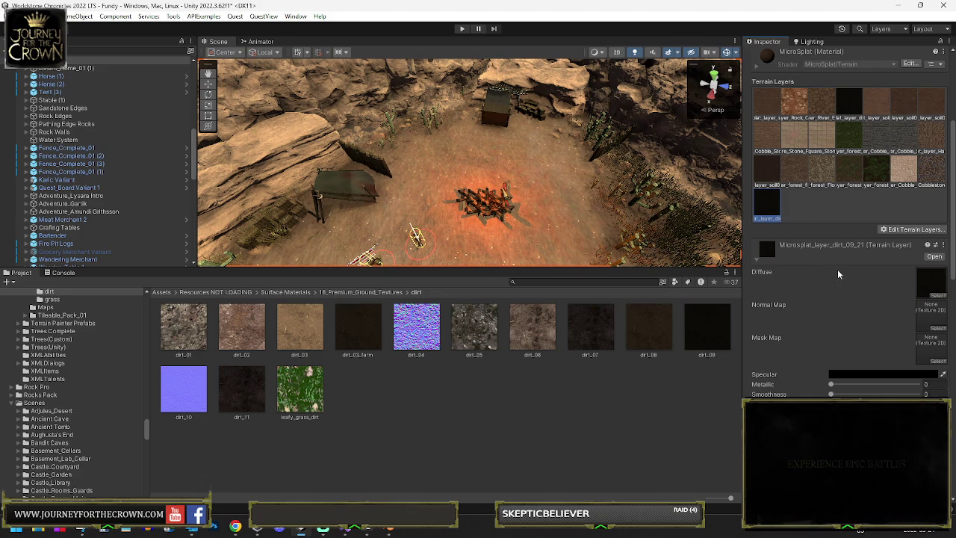
scroll(838, 269, down, 5)
scroll(844, 303, up, 2)
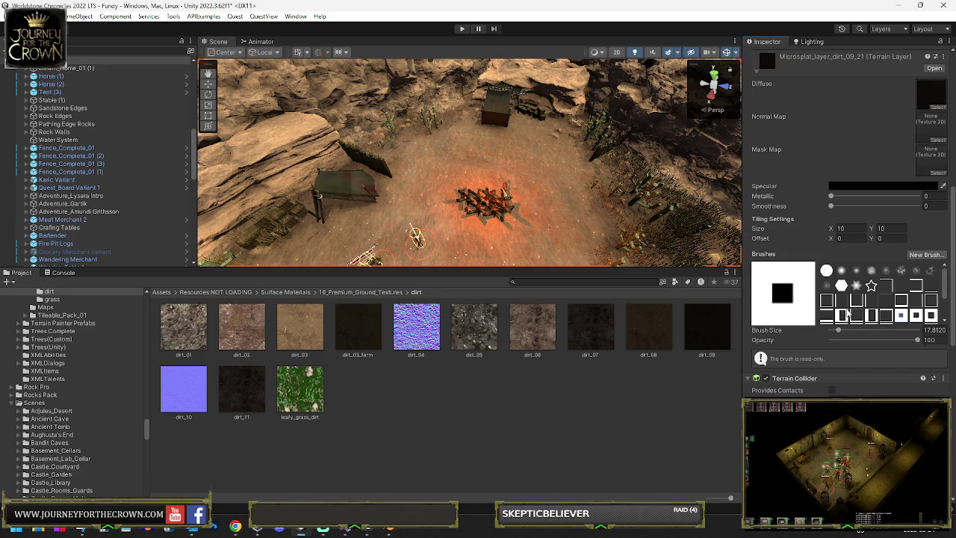
scroll(889, 291, down, 2)
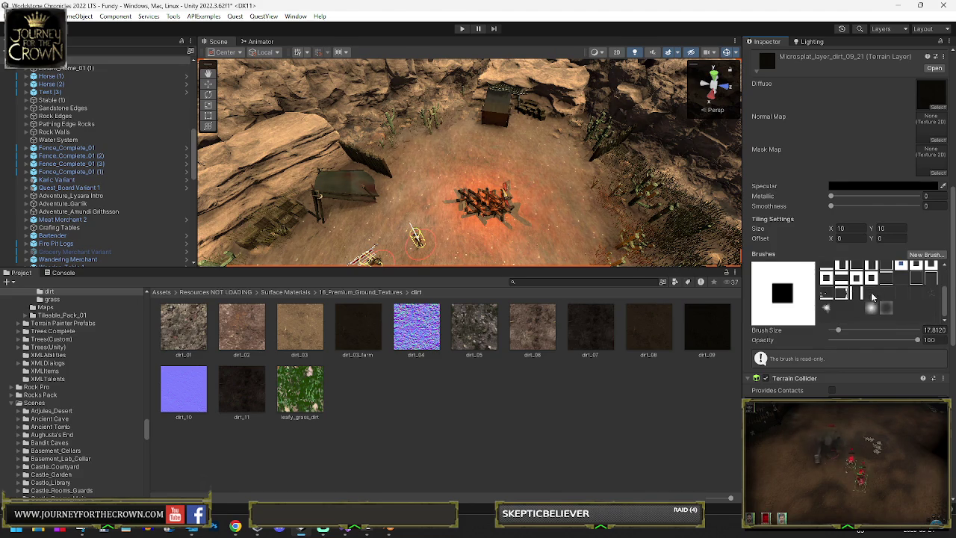
click(826, 308)
Paint dark cracked dirt around the fire pit and under the campfire logs
mouse_move(493, 216)
mouse_down()
mouse_move(467, 198)
mouse_move(551, 220)
mouse_up()
scroll(553, 222, up, 10)
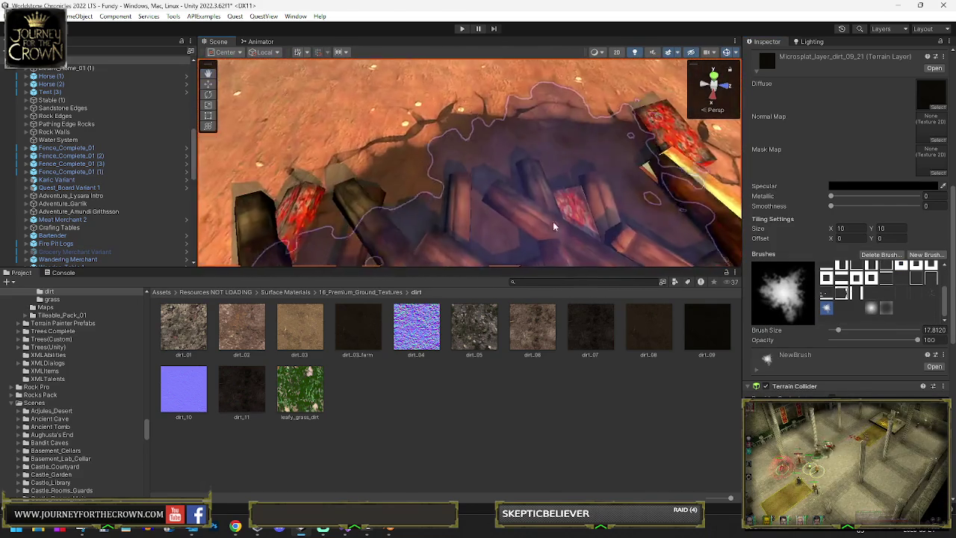
scroll(553, 216, down, 8)
mouse_move(553, 213)
mouse_down()
mouse_move(525, 224)
mouse_move(485, 194)
mouse_up()
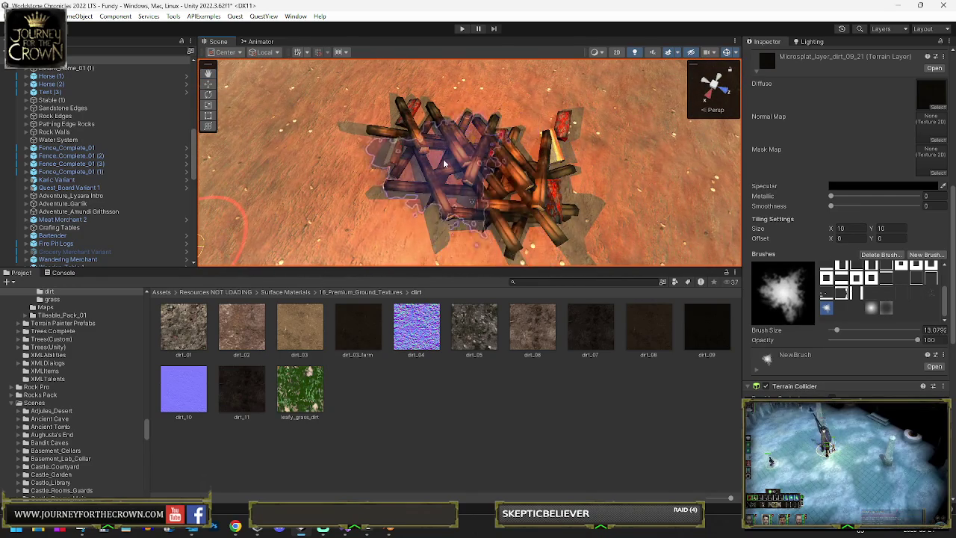
mouse_move(426, 141)
mouse_down()
mouse_move(497, 171)
mouse_move(530, 161)
mouse_move(513, 171)
mouse_move(438, 167)
mouse_move(470, 175)
mouse_move(523, 167)
mouse_move(418, 123)
mouse_up()
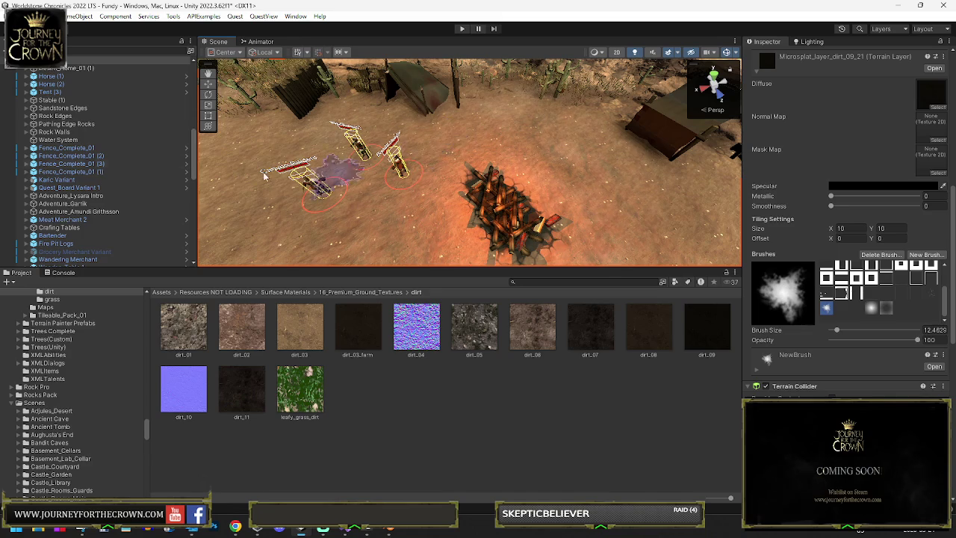
click(33, 155)
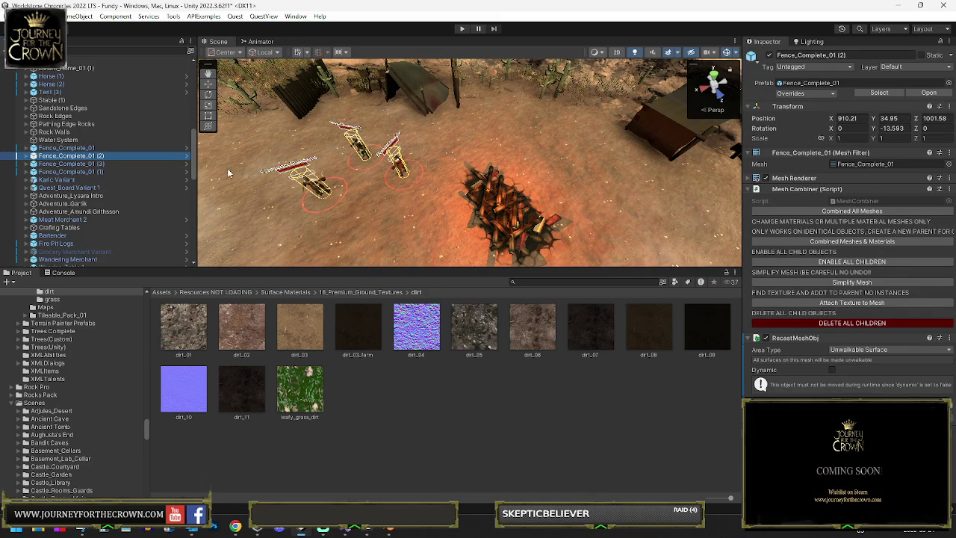
Group the three bandits under a new 'Bandit Enemies' parent and deactivate it
drag(312, 114, 354, 135)
drag(409, 153, 448, 59)
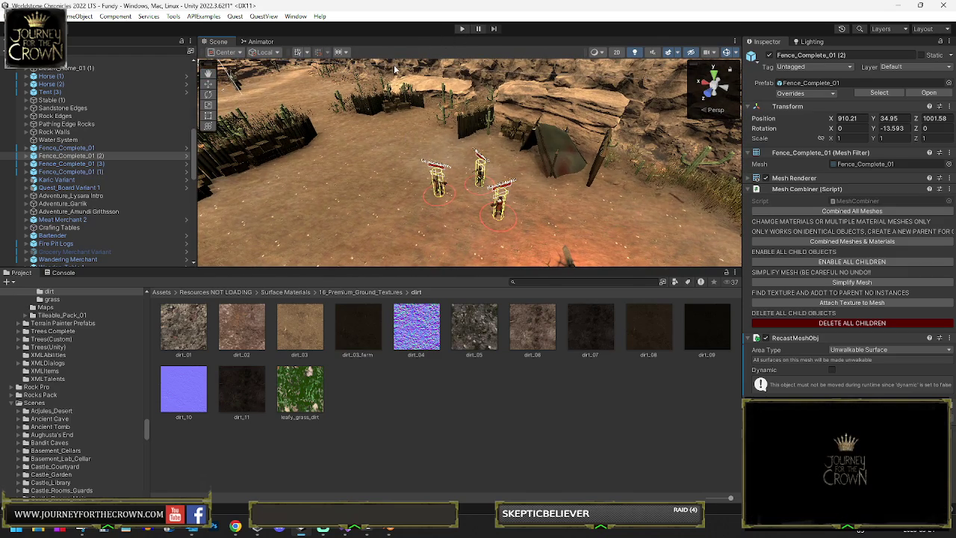
click(436, 187)
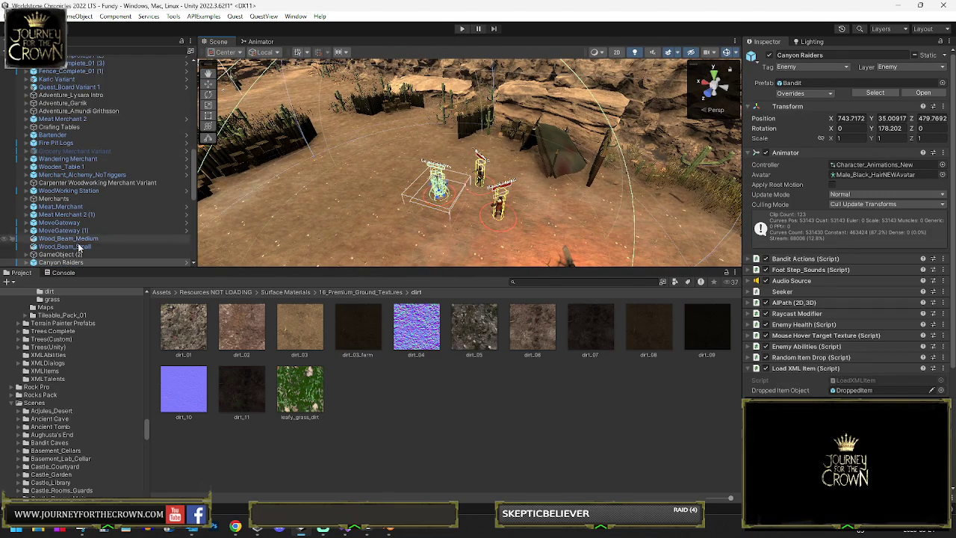
scroll(88, 217, down, 5)
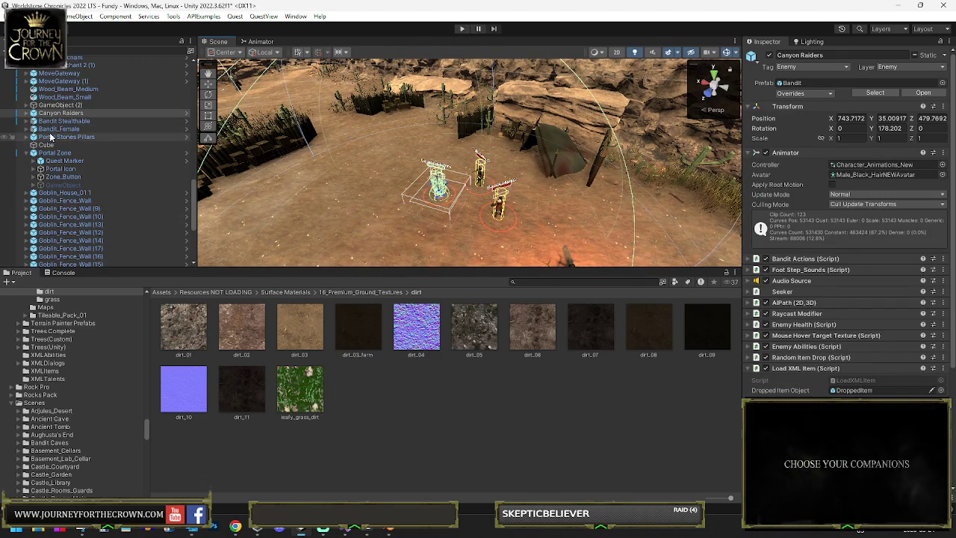
shift+click(75, 130)
right_click(77, 120)
click(132, 296)
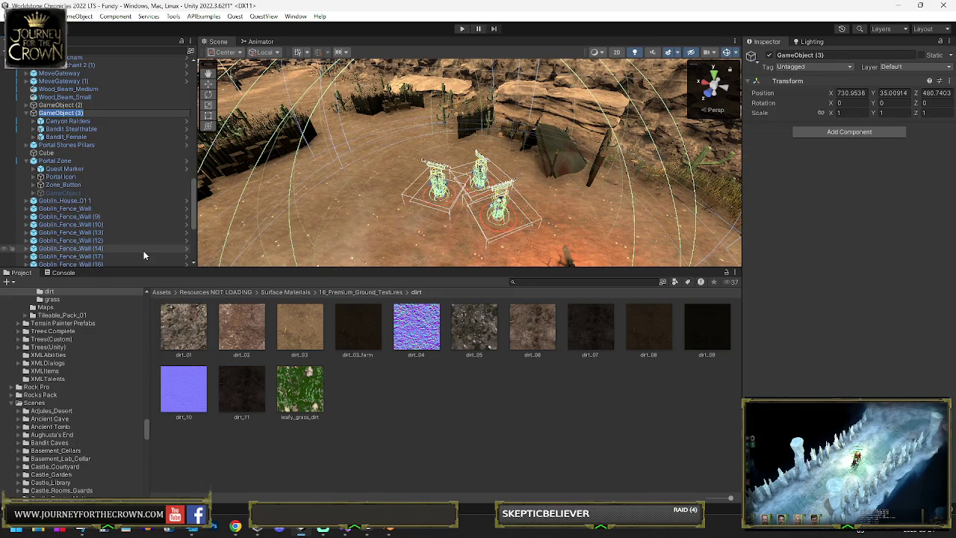
text(Badn)
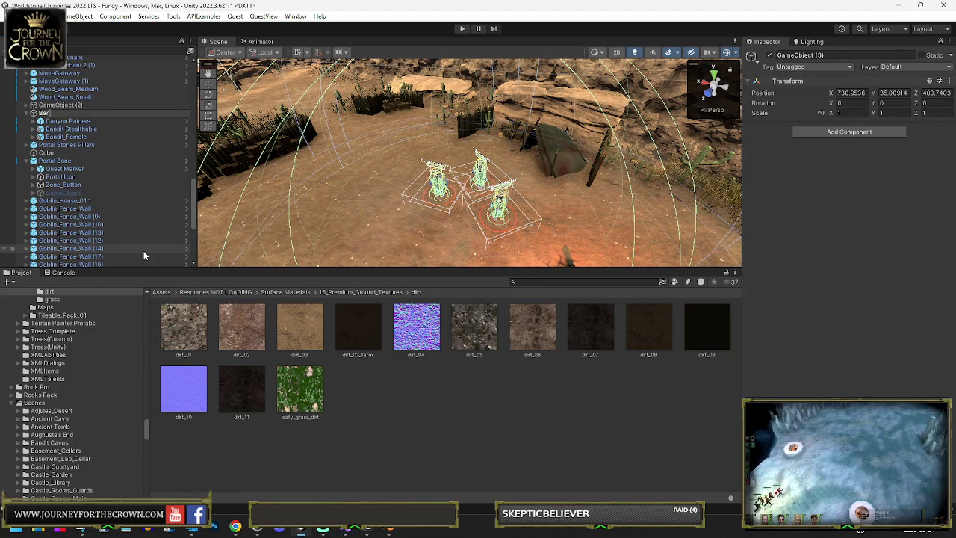
text(dit Enemies)
key(Return)
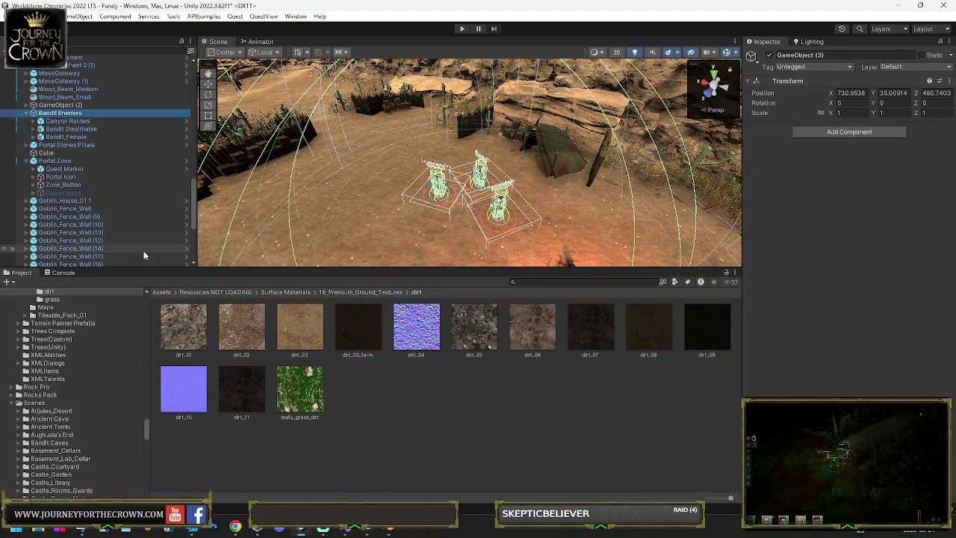
click(771, 56)
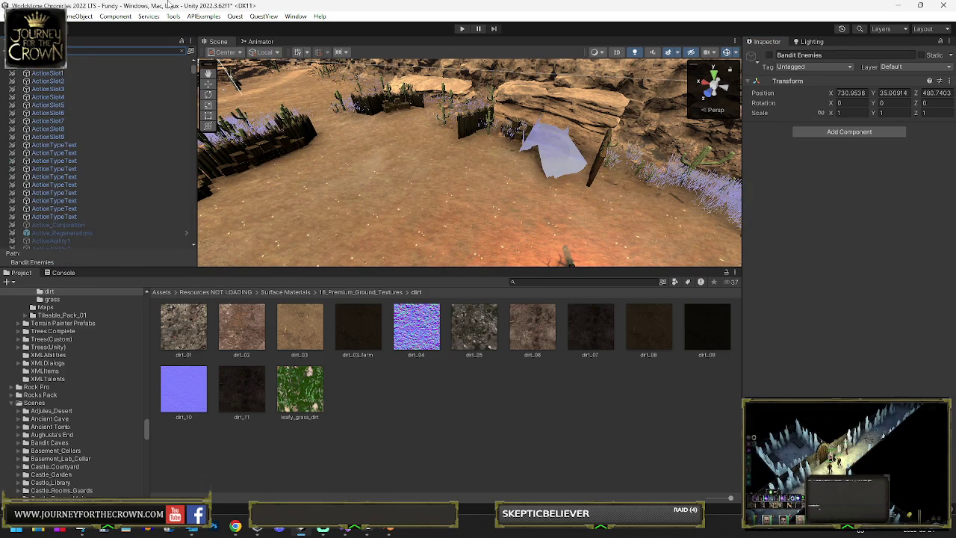
On the A* object, generate the graph startup cache, choosing to scan the graphs first
text(s)
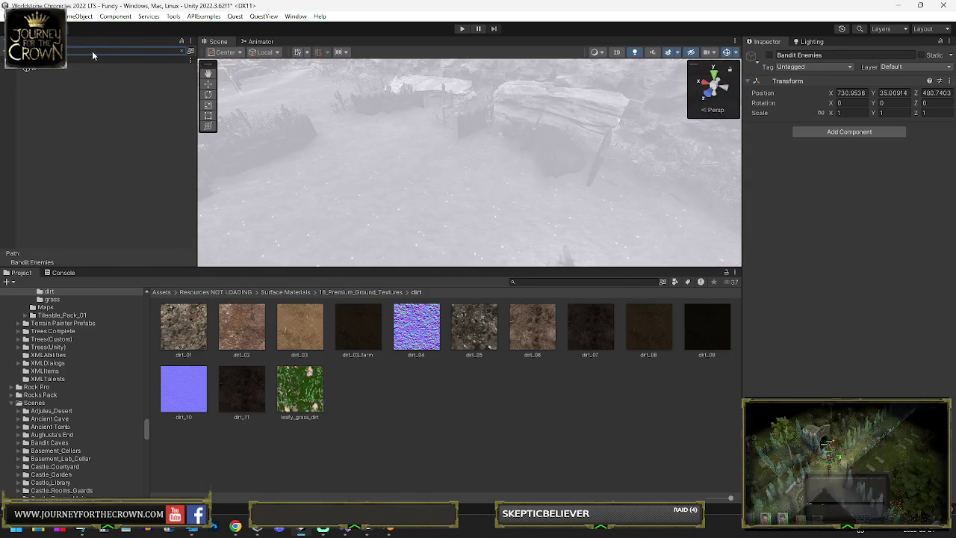
text(*)
click(28, 68)
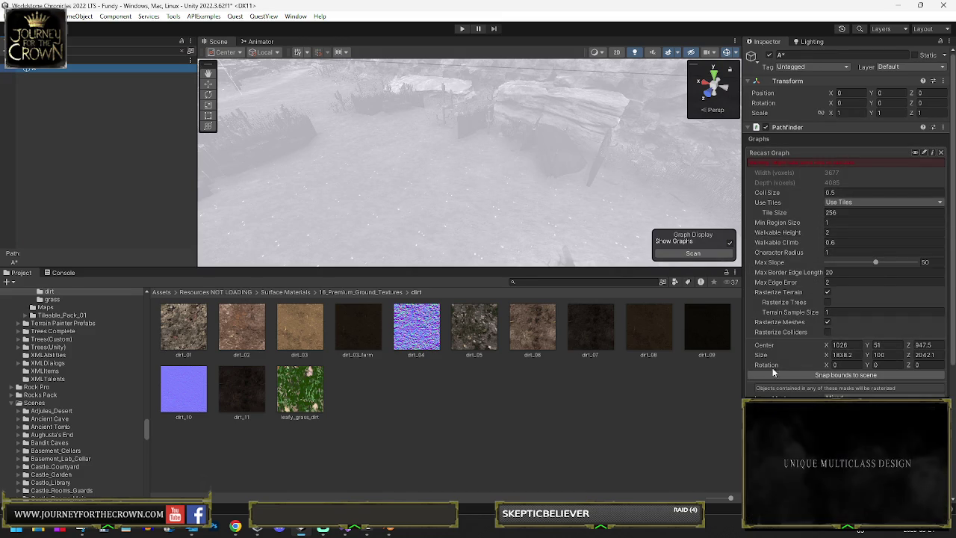
scroll(776, 389, down, 5)
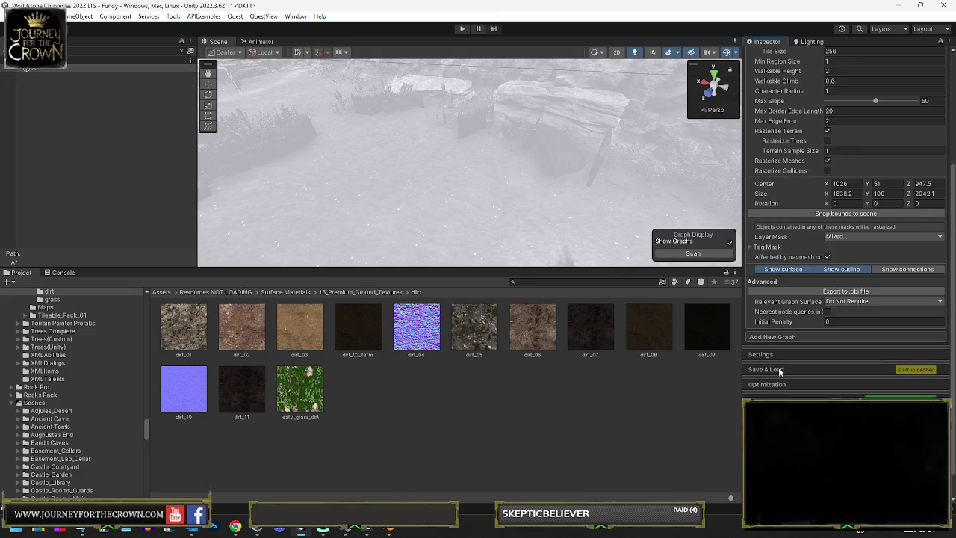
click(778, 369)
click(844, 402)
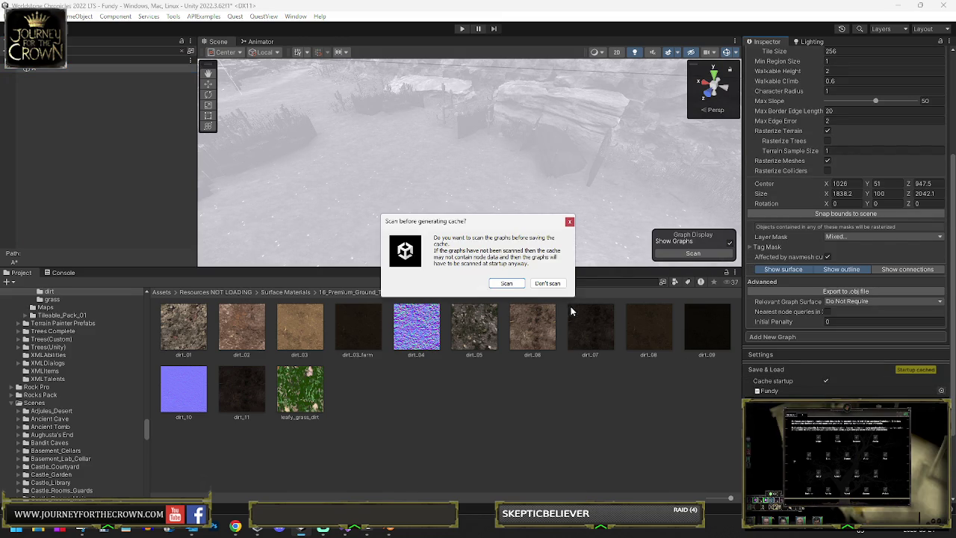
click(509, 284)
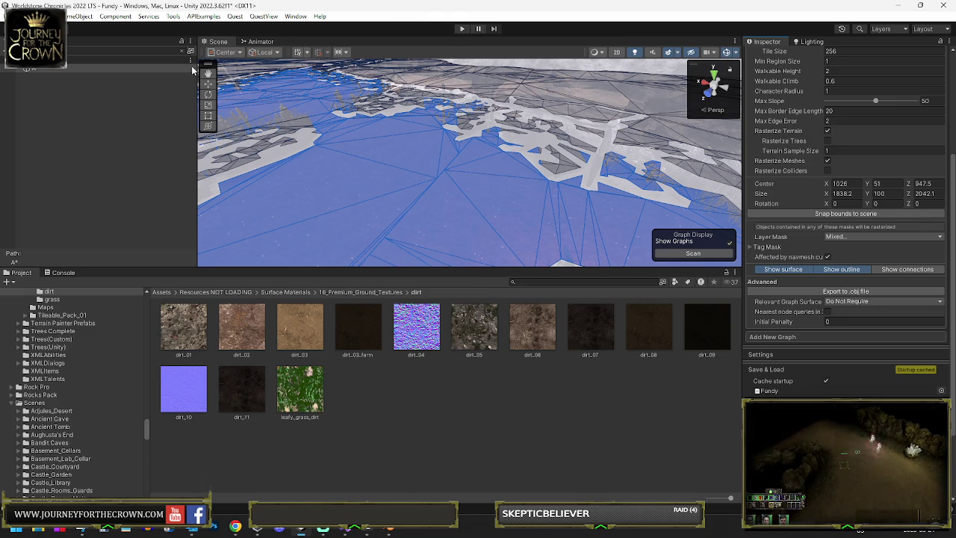
Enter Play mode and walk the party up and then down the canyon path
click(461, 30)
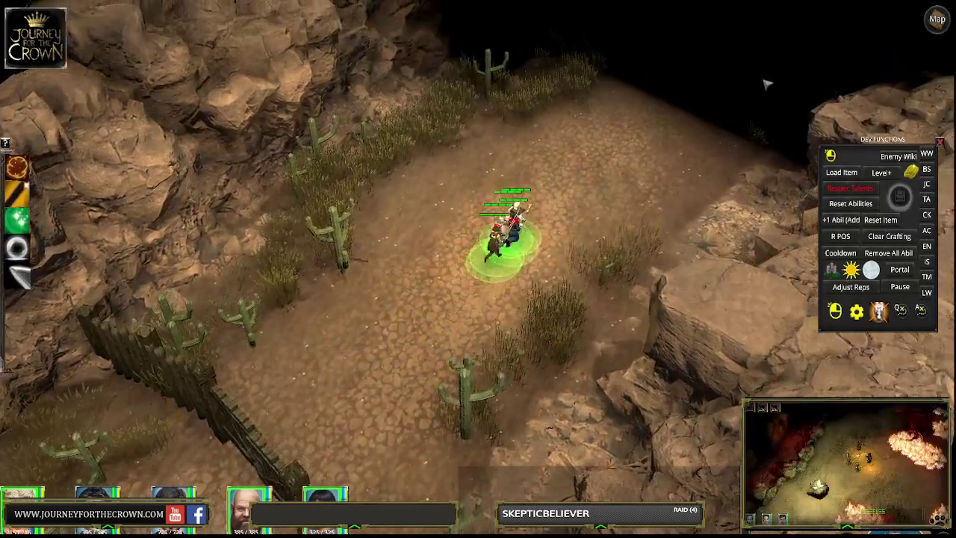
click(717, 100)
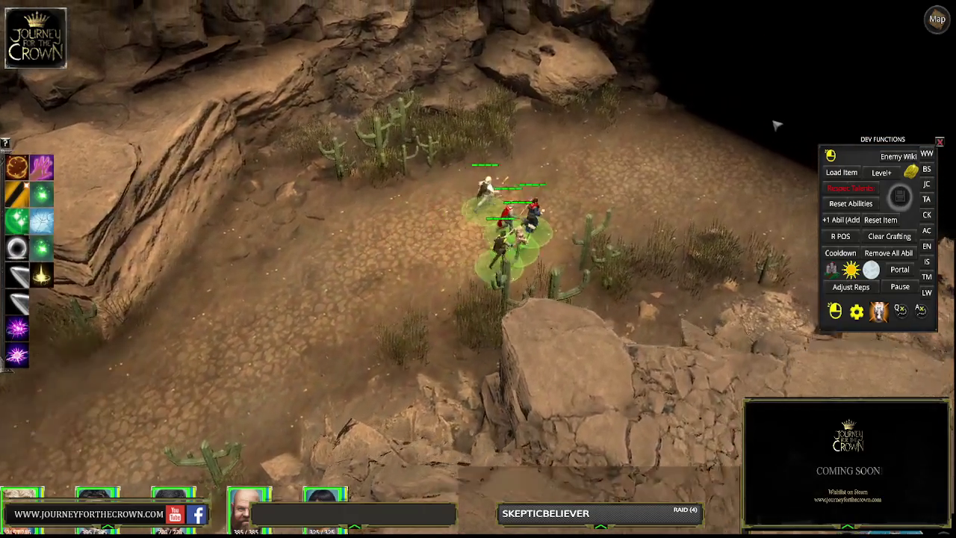
click(660, 197)
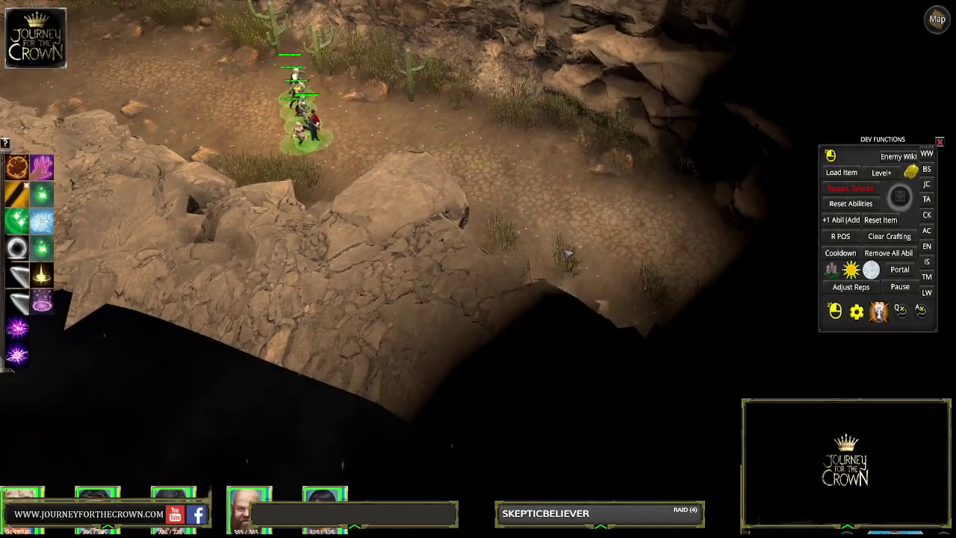
click(568, 254)
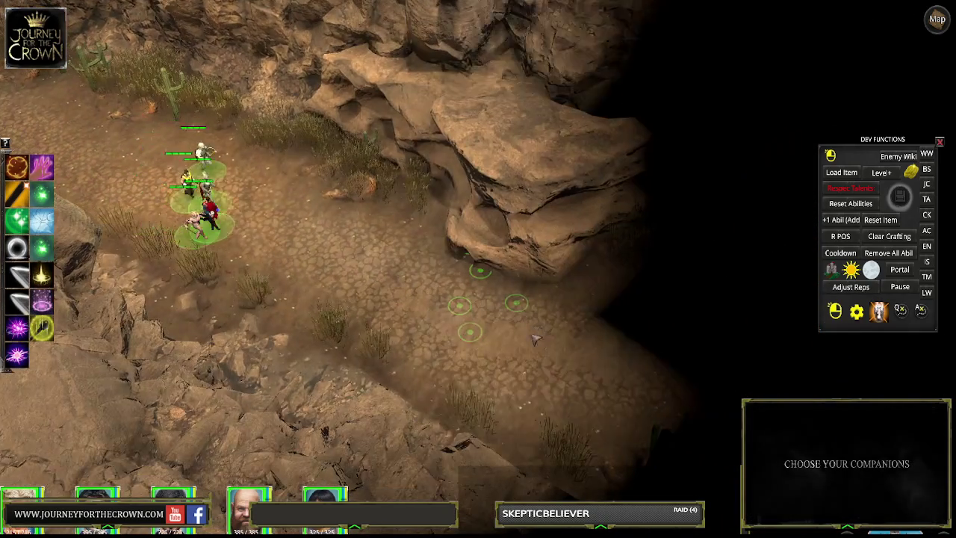
click(553, 351)
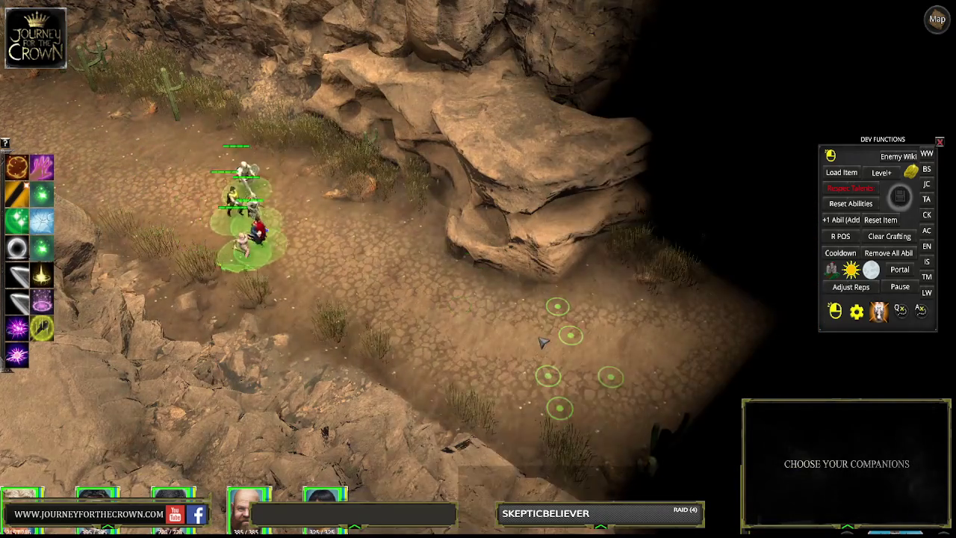
click(613, 374)
Lead the party past the portal between the stones and out across the open desert
click(685, 367)
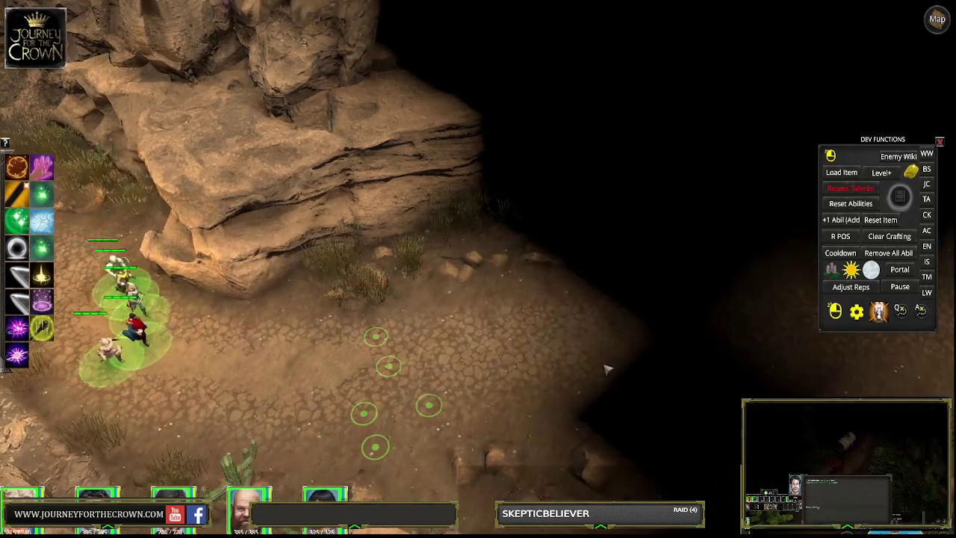
click(664, 357)
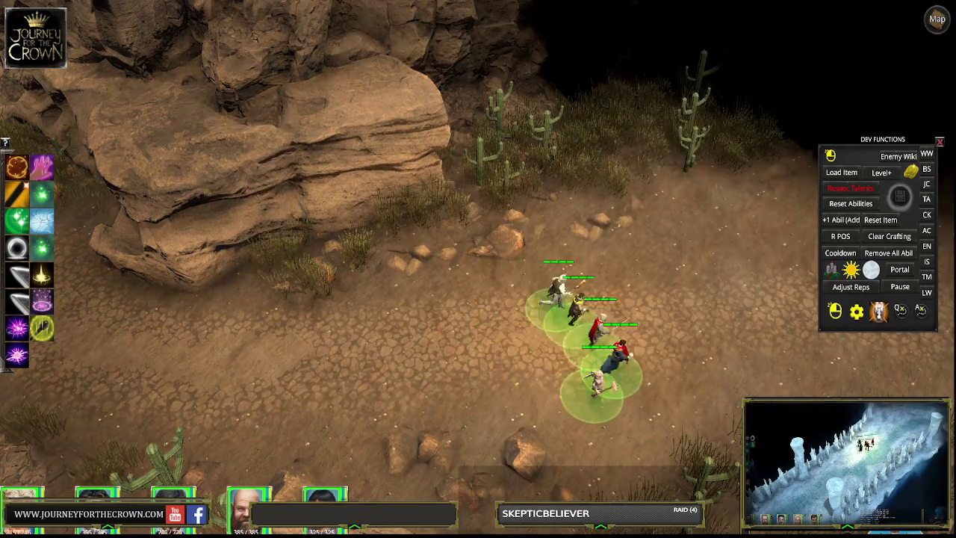
click(650, 295)
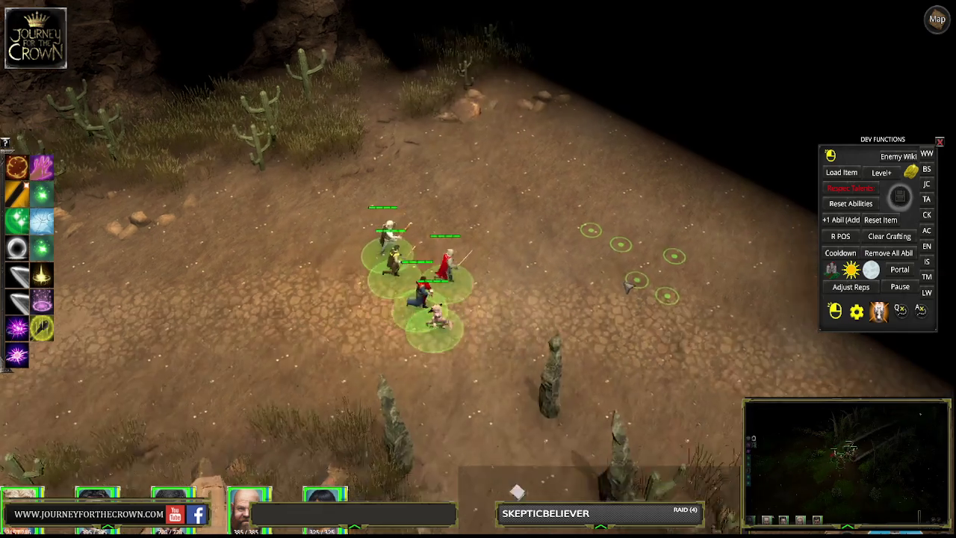
click(457, 242)
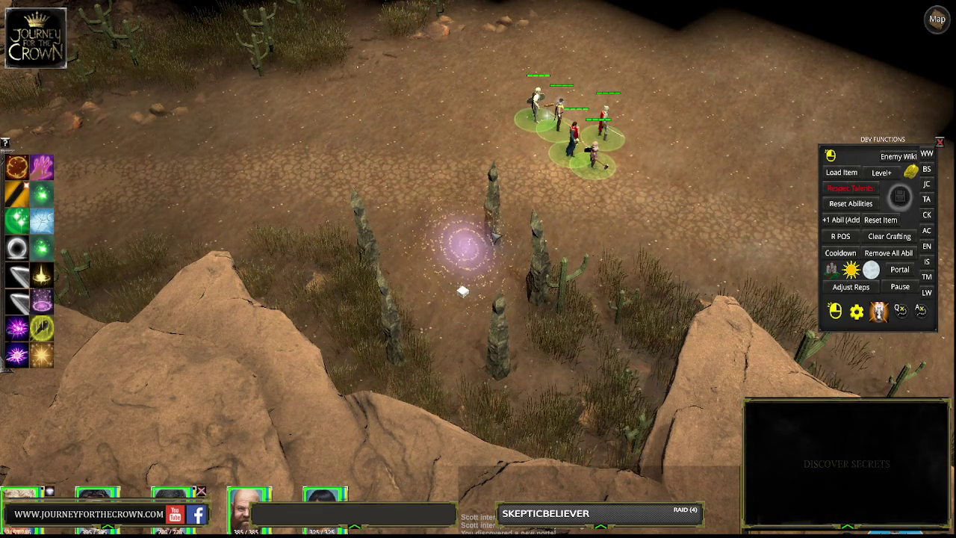
click(709, 137)
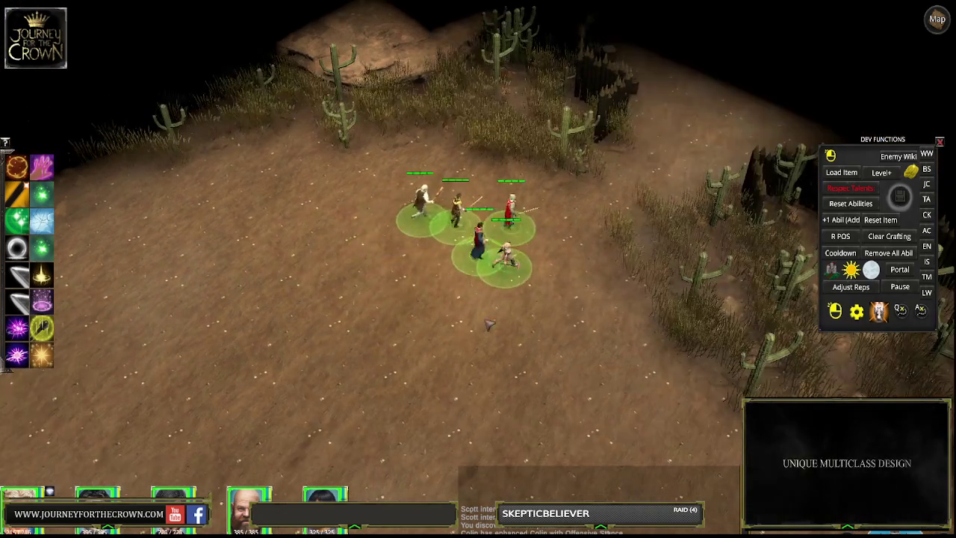
click(489, 325)
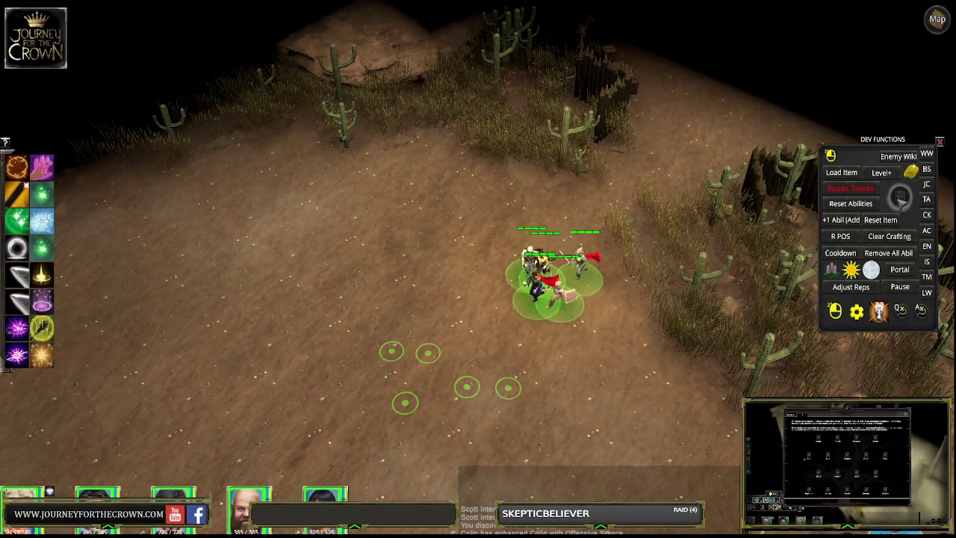
Save the running game into the third save slot
key(ctrl+s)
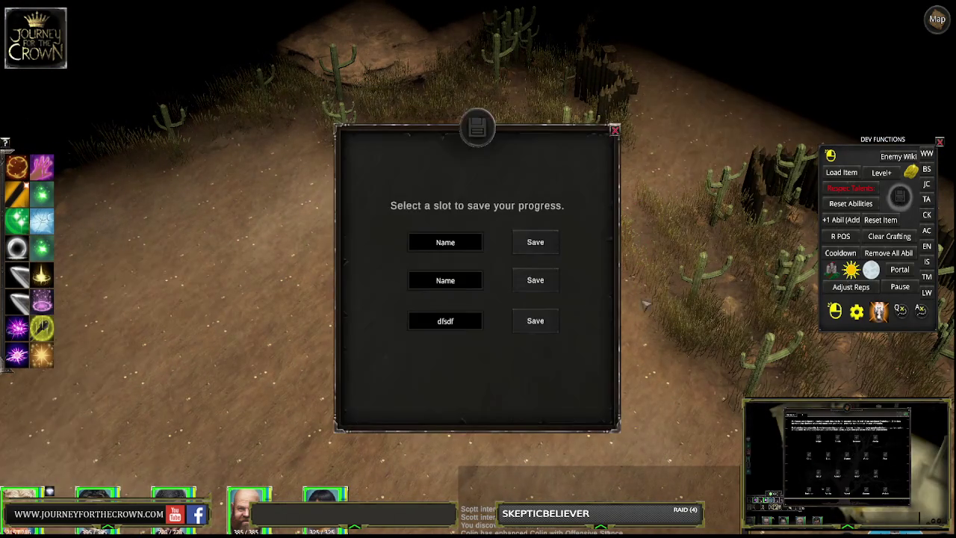
click(548, 326)
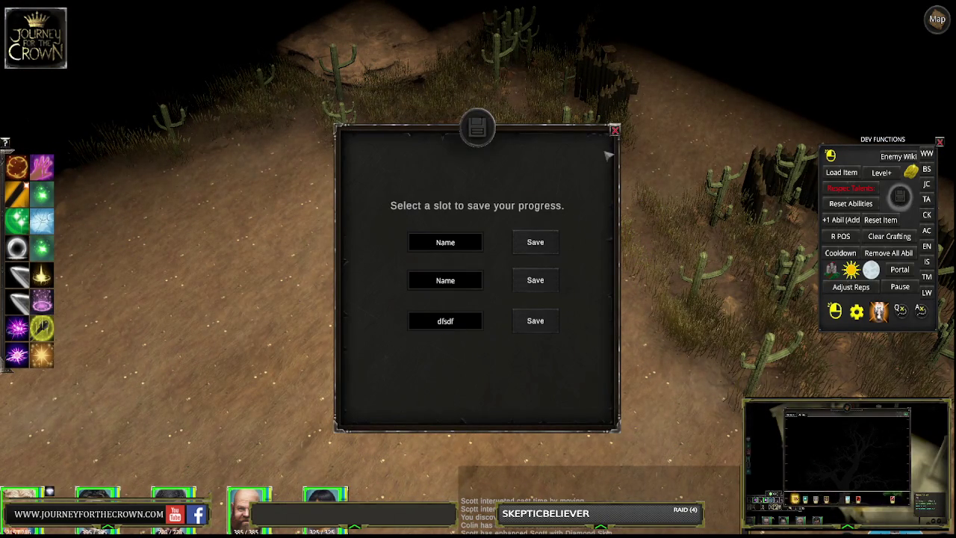
key(Escape)
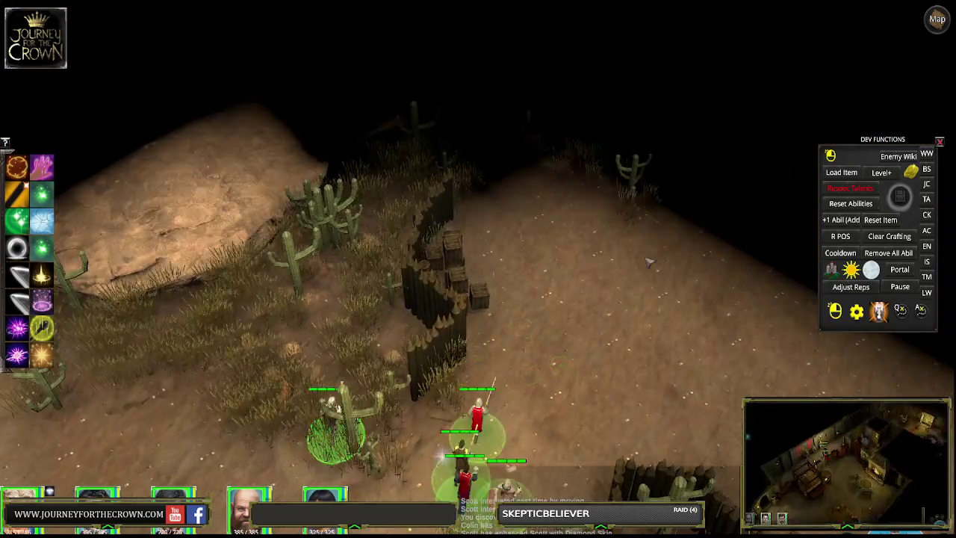
Walk the party into the goblin camp, past the fire pit and around it
click(665, 239)
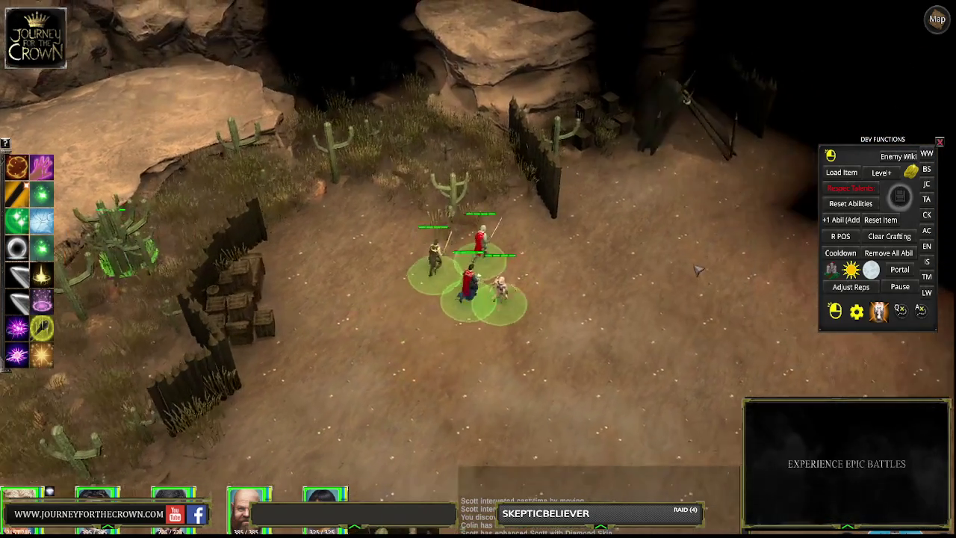
click(692, 288)
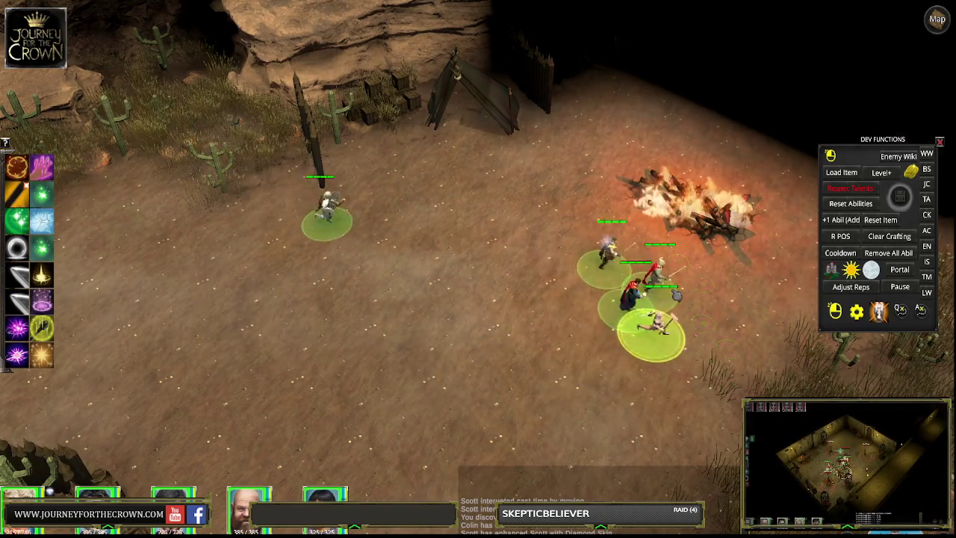
click(515, 291)
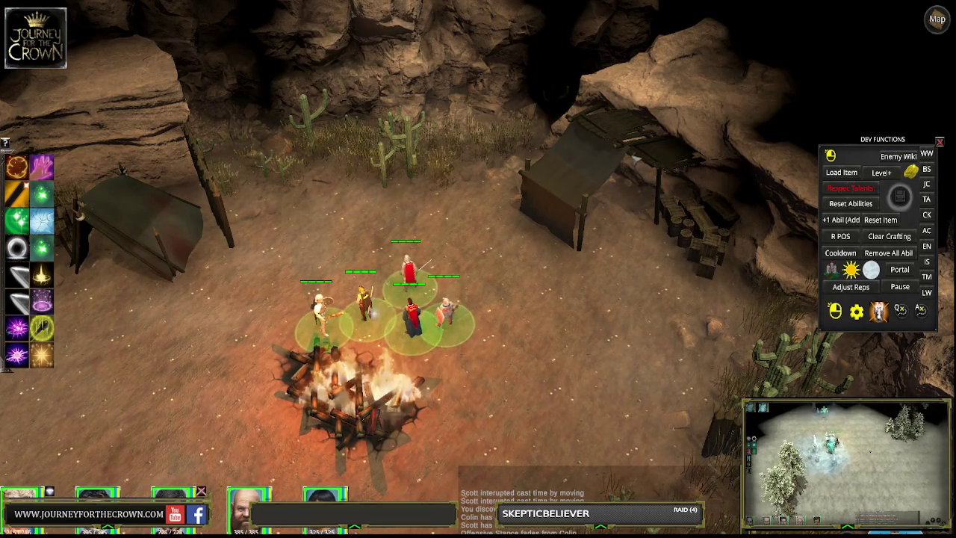
click(579, 276)
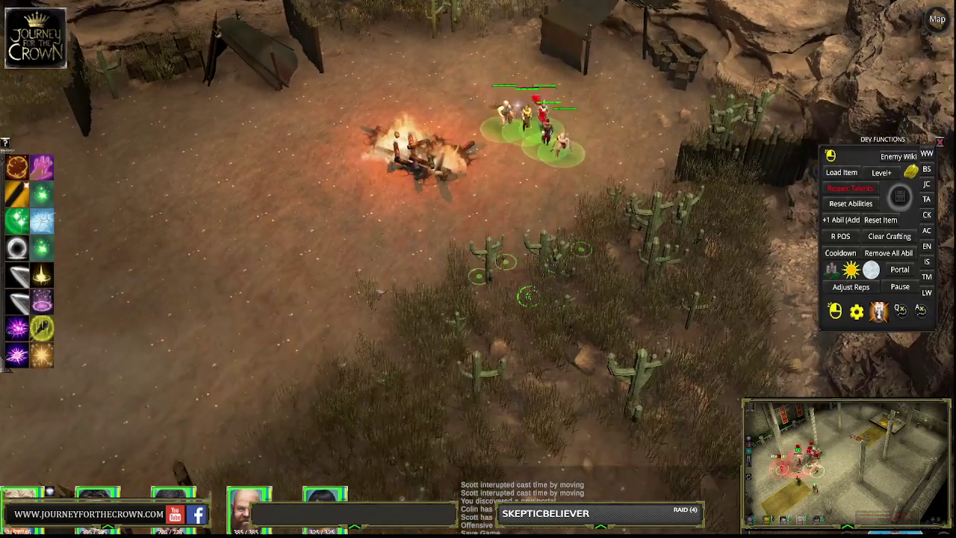
click(281, 308)
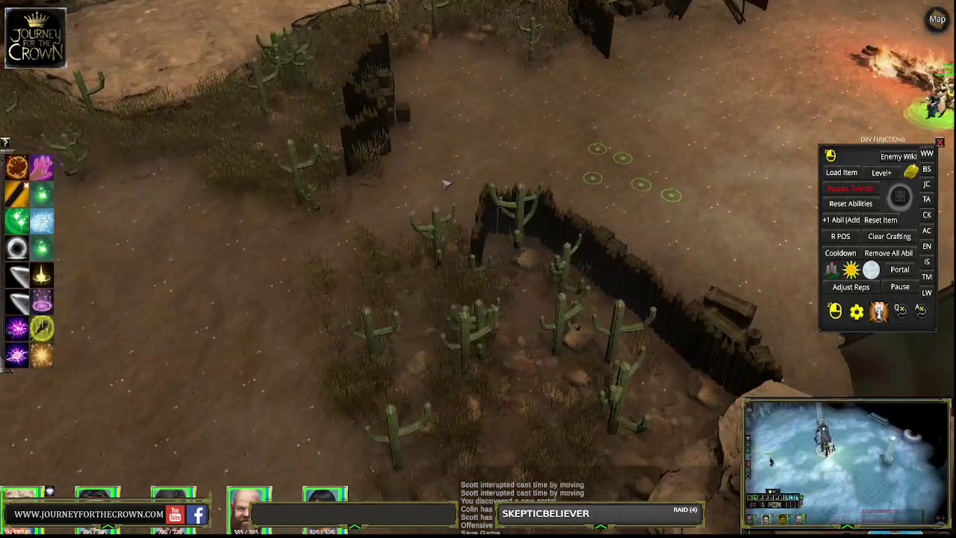
click(349, 270)
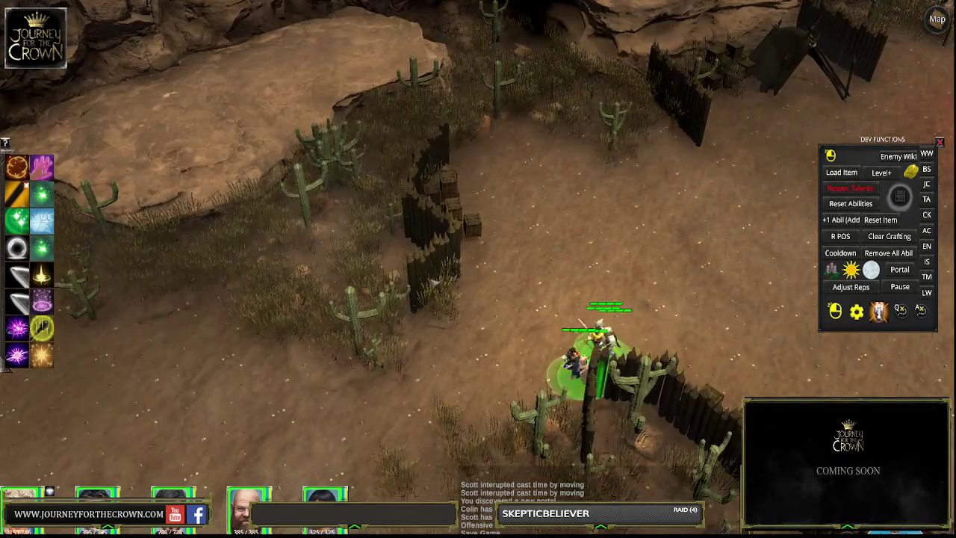
Walk the party out of the fenced corner and pan around the cave rocks, campfire and tent
click(431, 283)
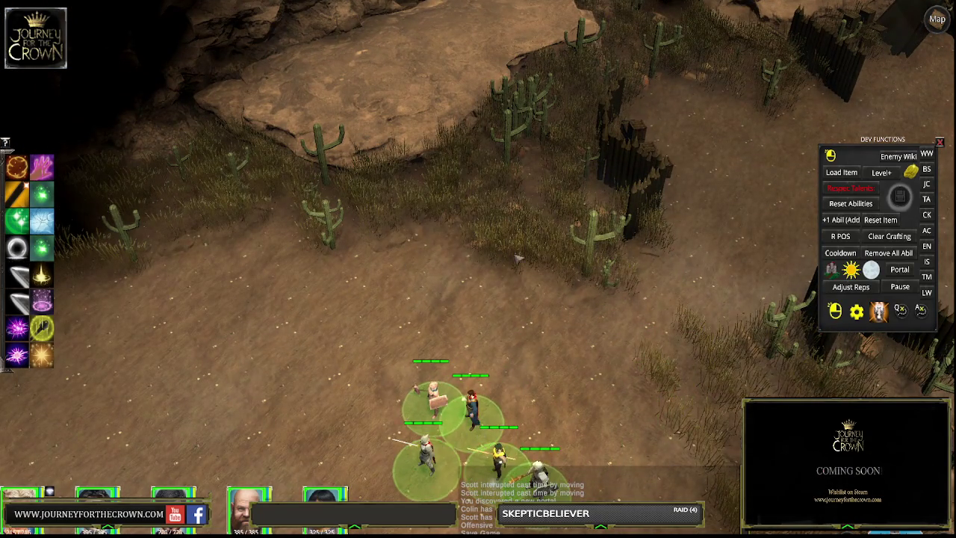
key(d)
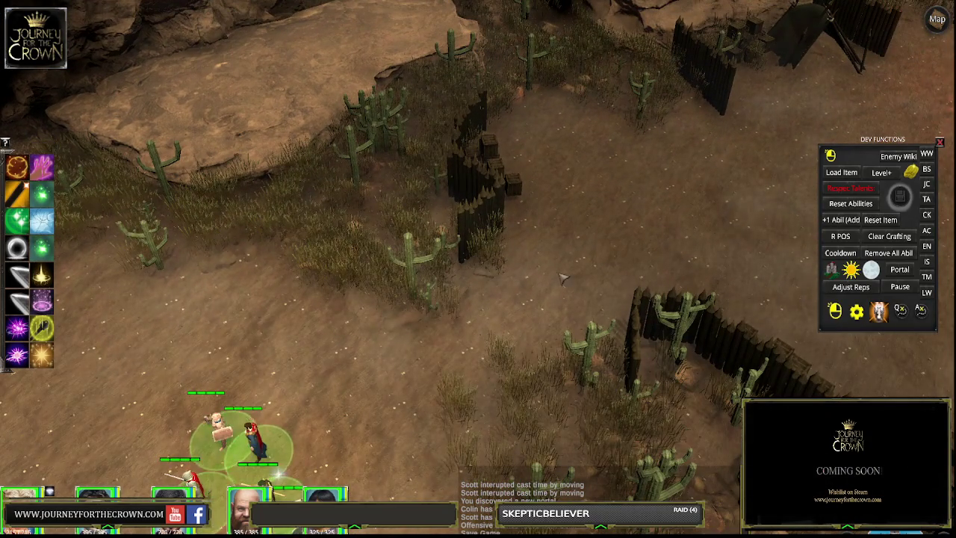
key(w)
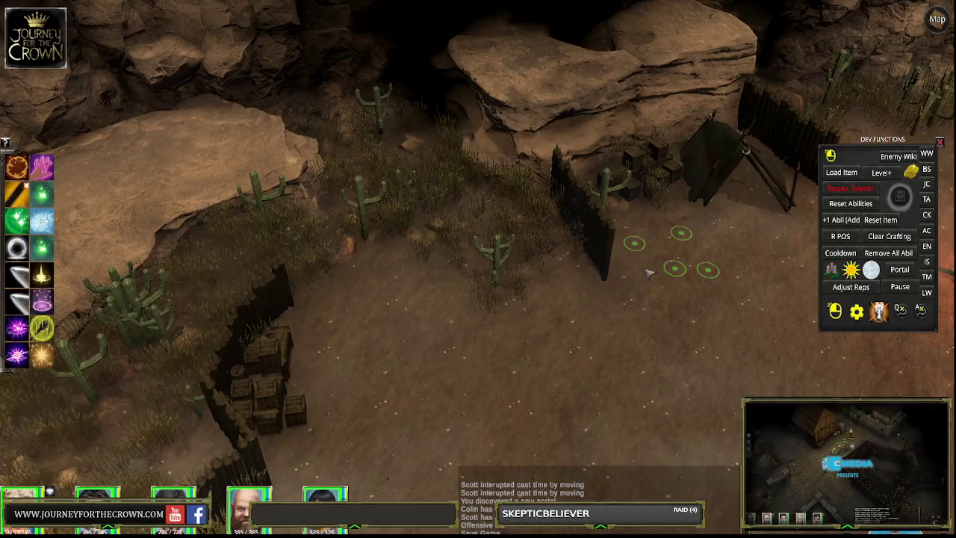
key(d)
key(s)
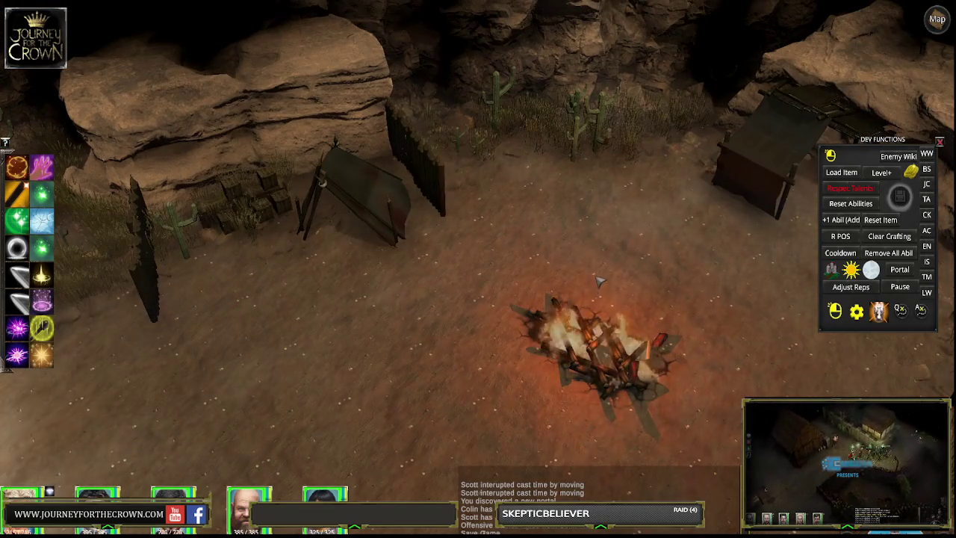
key(a)
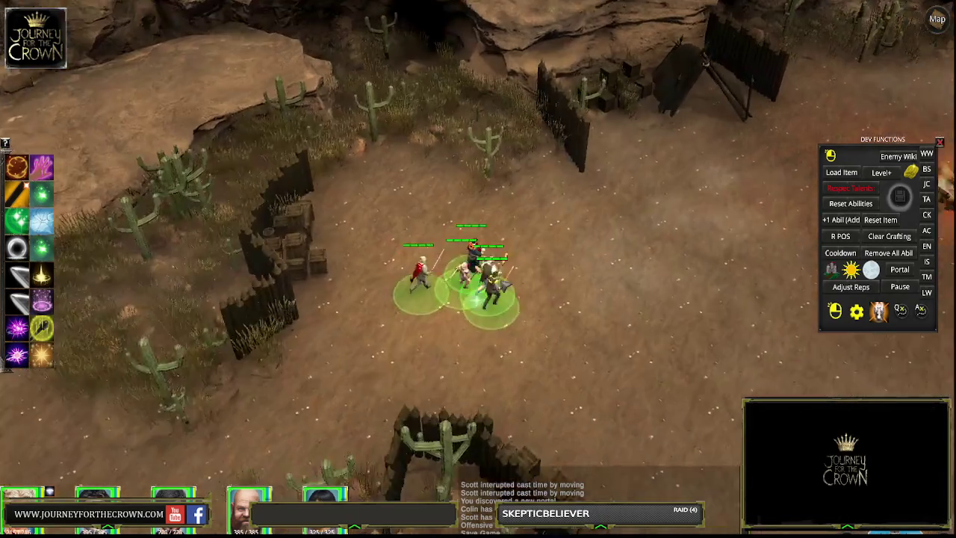
key(a)
Move the party across the desert, look around the purple portal, then stop Play mode
right_click(593, 267)
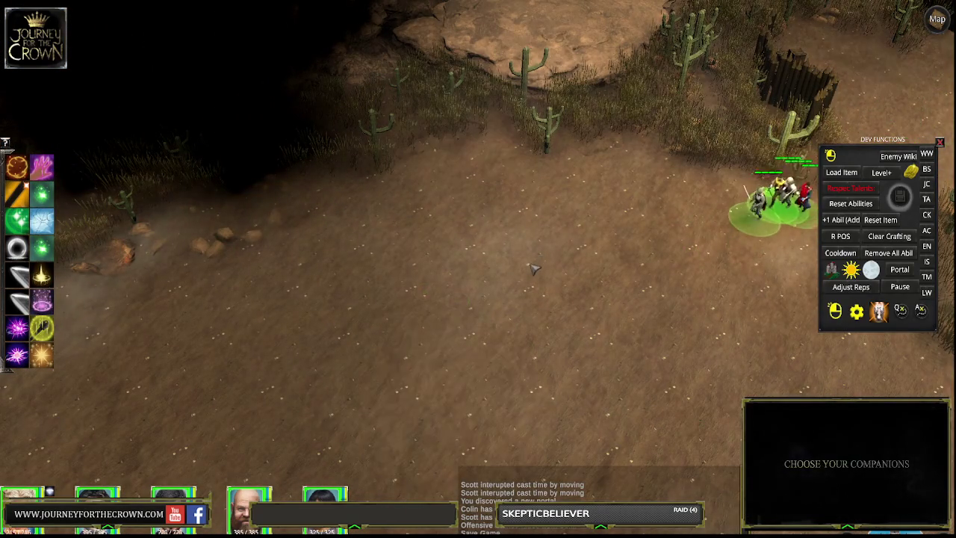
key(s)
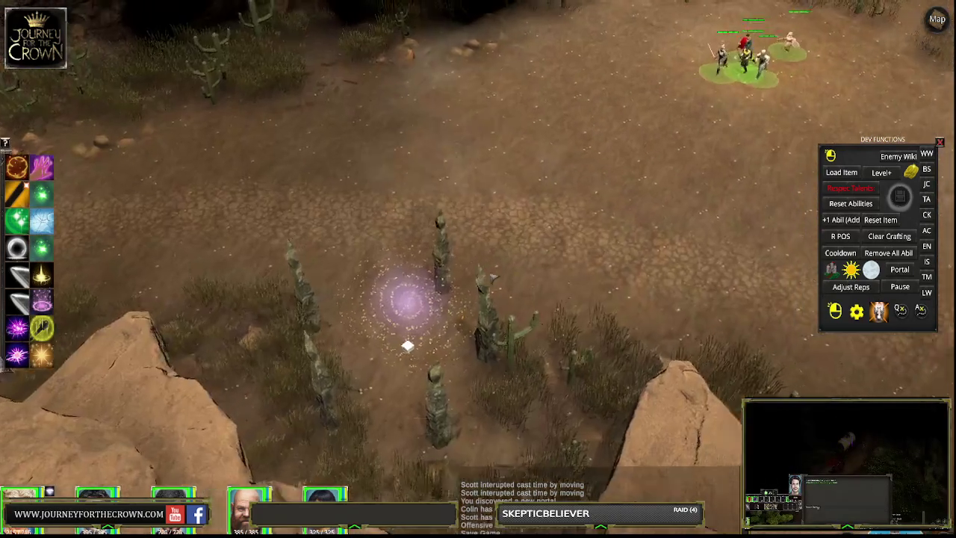
key(d)
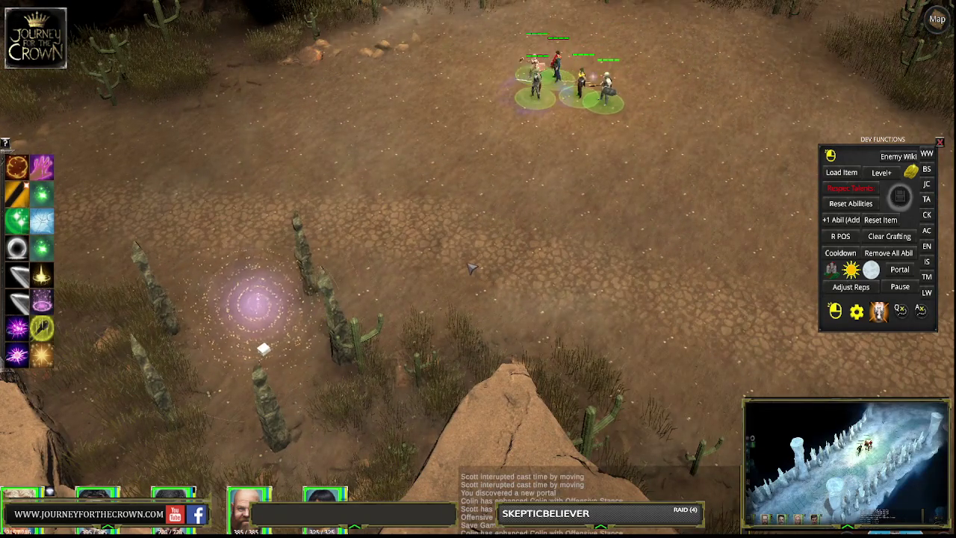
key(a)
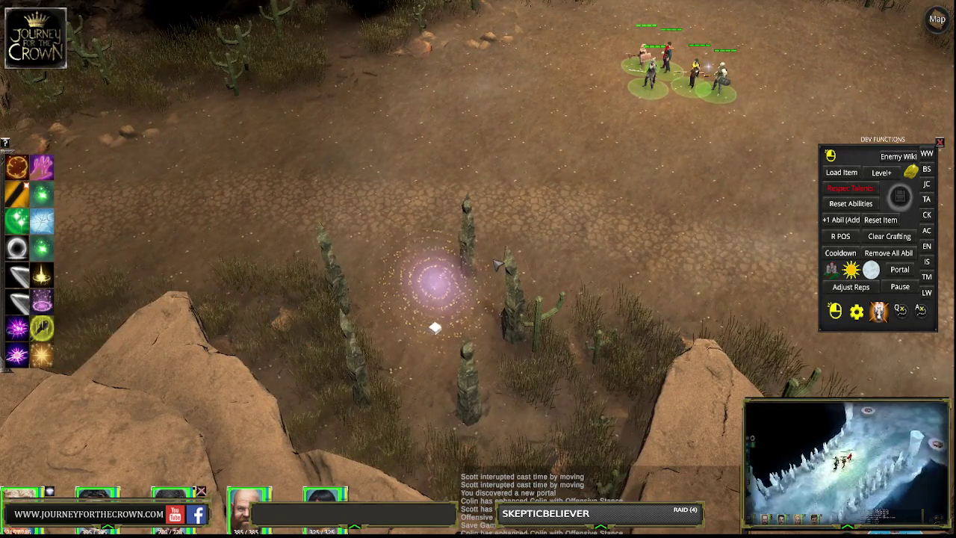
key(a)
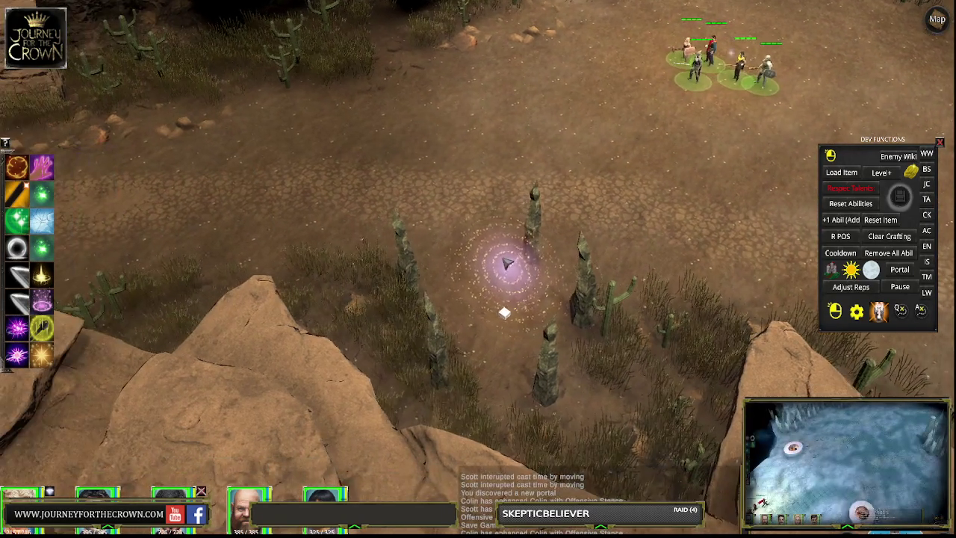
key(a)
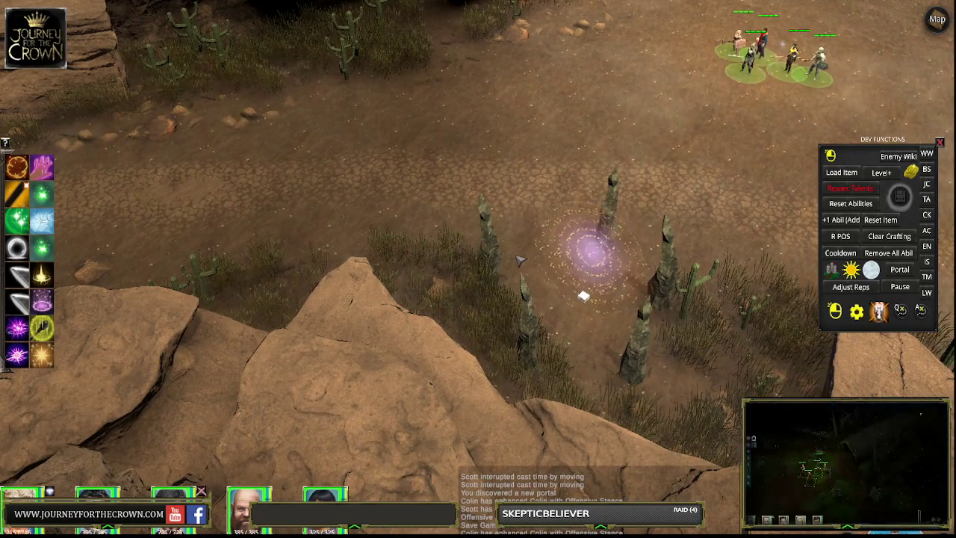
key(d)
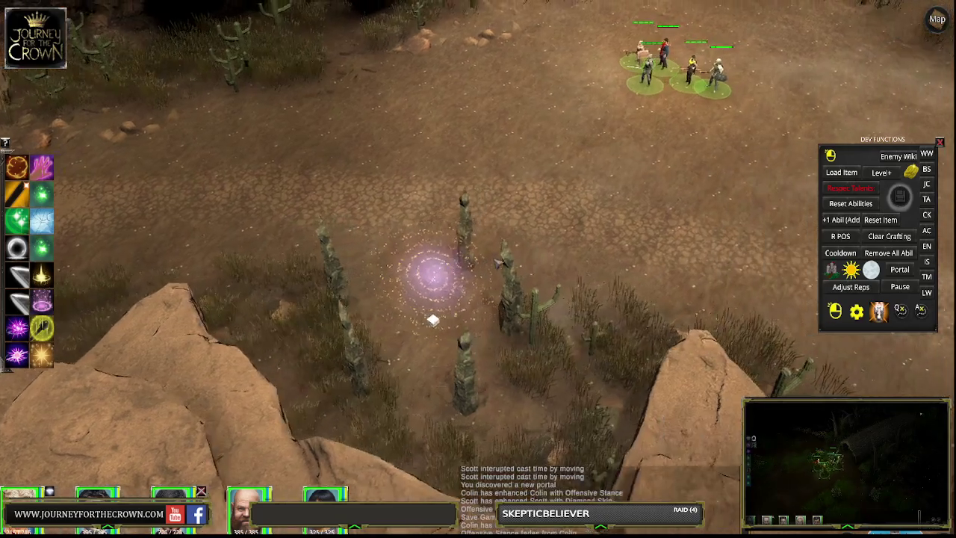
key(d)
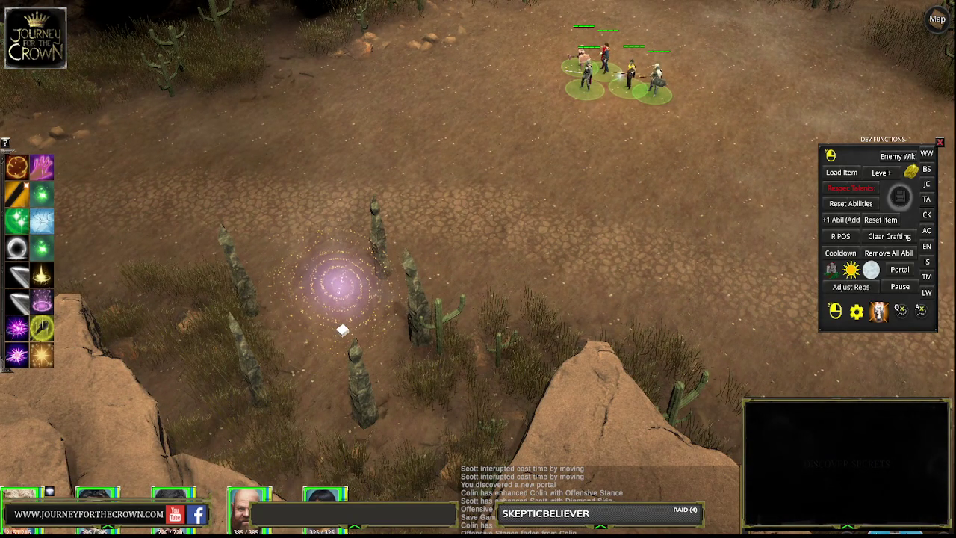
key(ctrl+p)
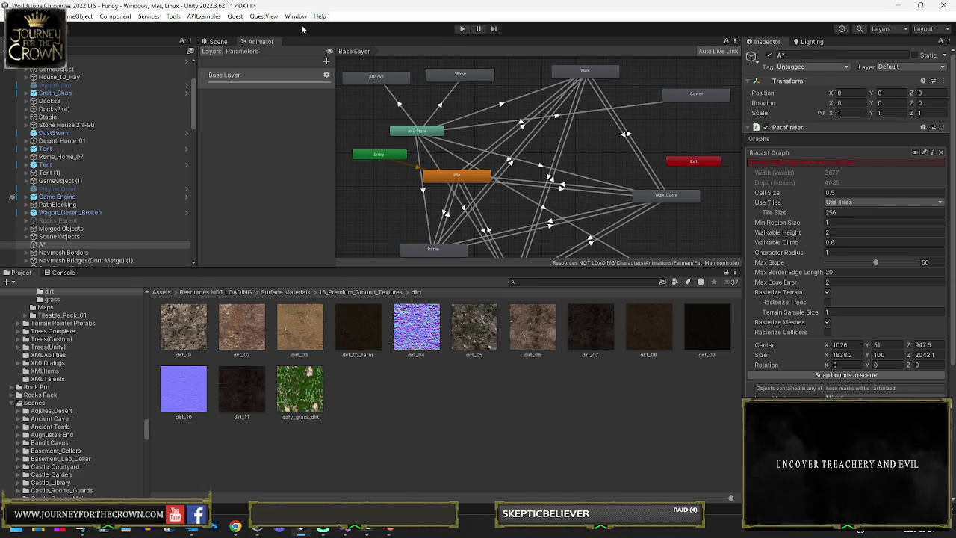
Return to the Scene view and select a volcanic rock beside the fence
click(216, 42)
mouse_move(389, 202)
mouse_down()
mouse_move(373, 221)
mouse_move(355, 221)
mouse_move(315, 185)
mouse_move(607, 221)
mouse_up()
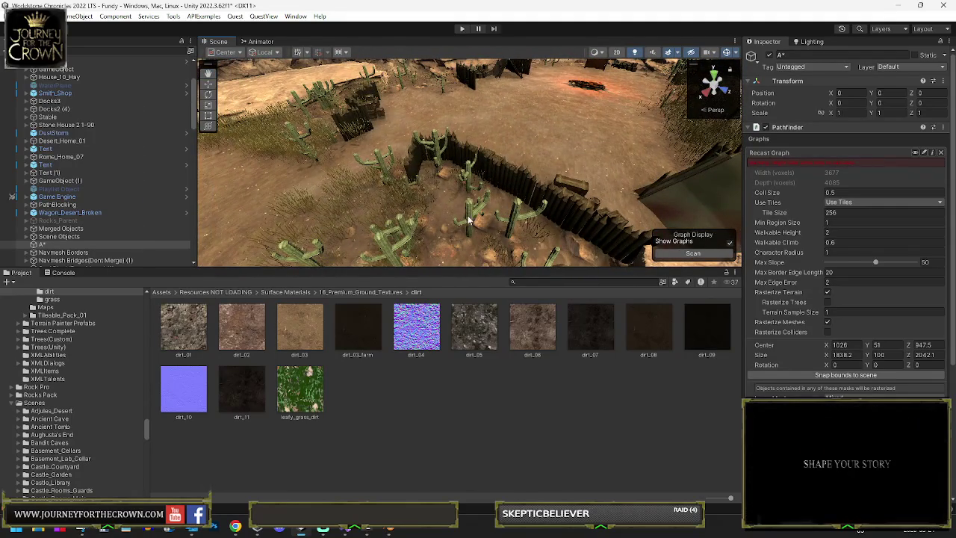
click(441, 200)
mouse_move(535, 208)
mouse_down()
mouse_move(471, 199)
mouse_move(555, 217)
mouse_up()
Move Rock Volcanic_LOD4_qcDam (45) to X -368.858, Z 238.5705, then select the desert terrain
key(y)
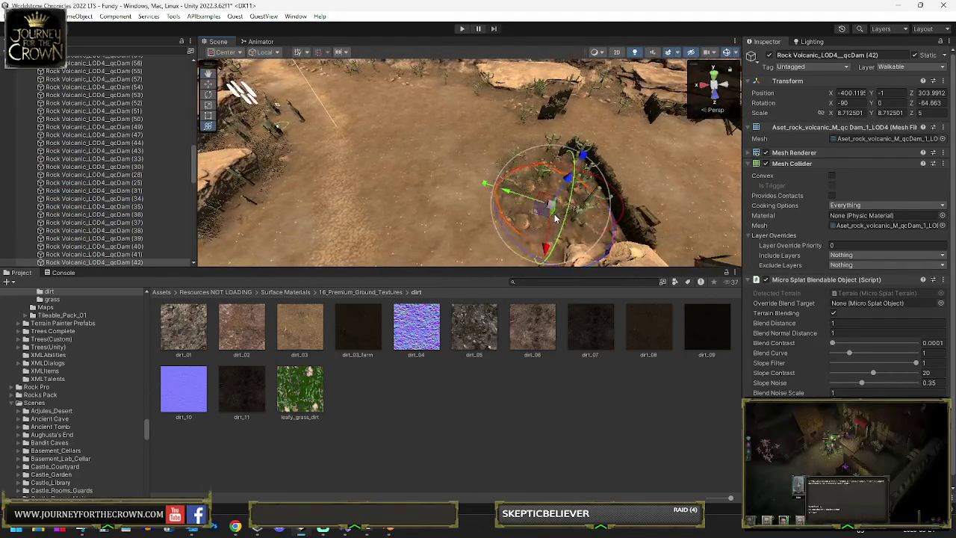
drag(410, 179, 415, 138)
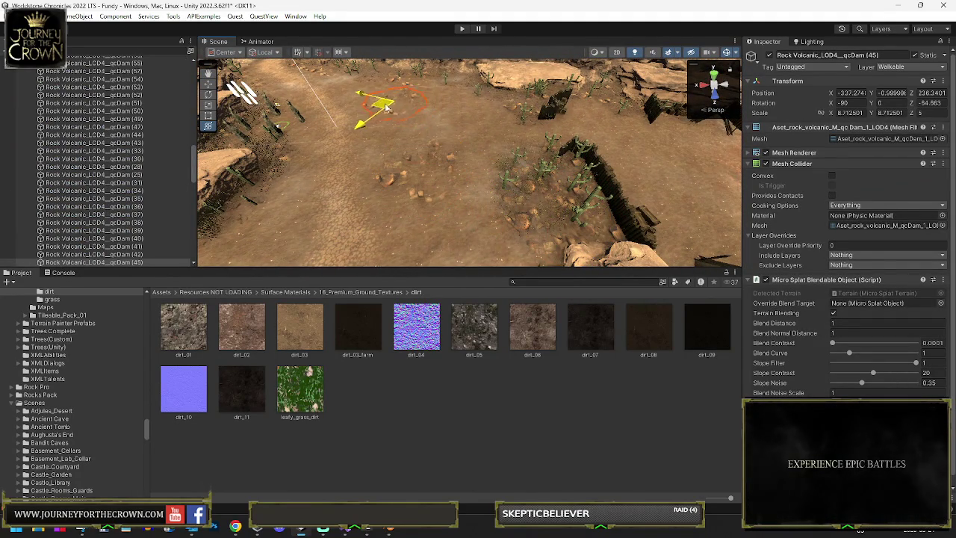
mouse_move(445, 191)
mouse_down()
mouse_move(359, 171)
mouse_move(557, 126)
mouse_up()
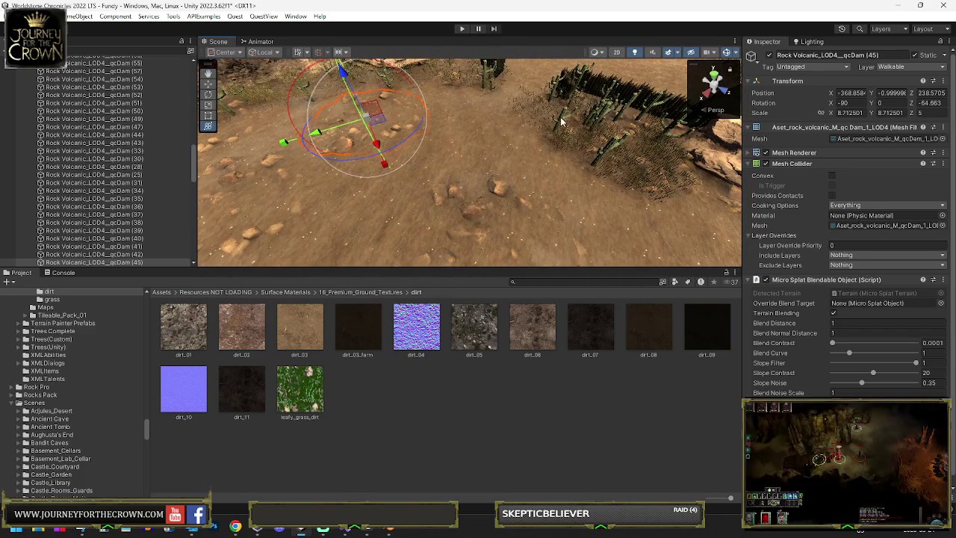
click(840, 140)
click(528, 146)
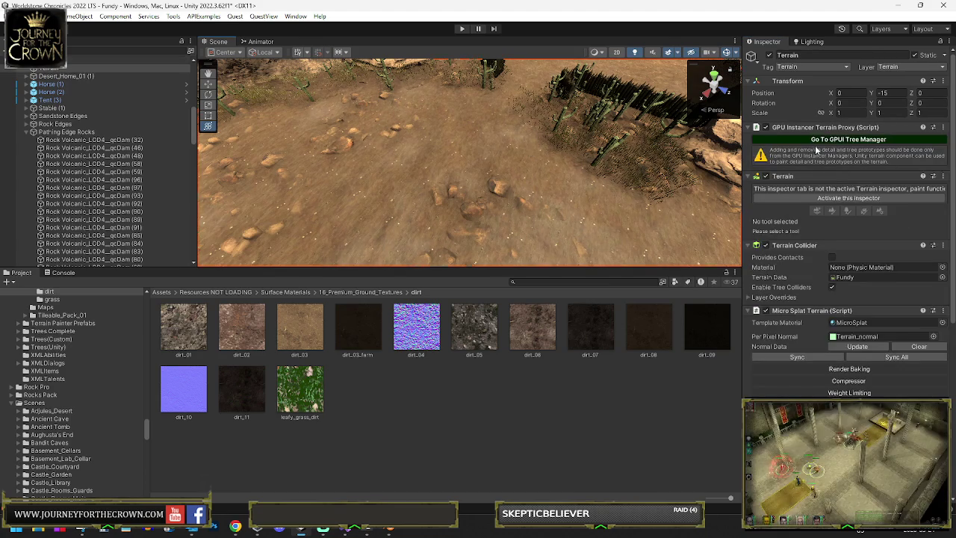
Switch the terrain to Paint Trees and paint bush and grass clumps onto the ground
click(847, 189)
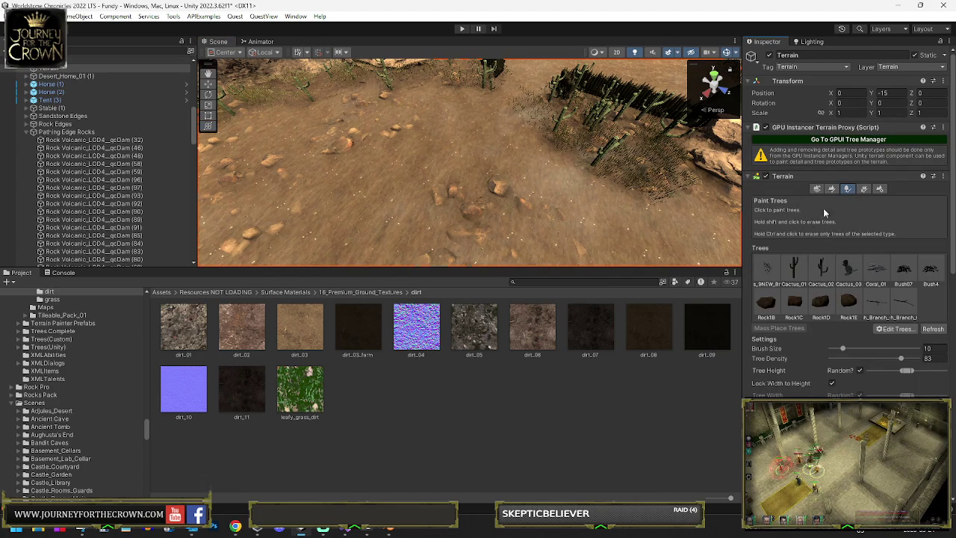
mouse_move(525, 182)
mouse_down()
mouse_move(571, 214)
mouse_move(592, 208)
mouse_move(459, 196)
mouse_up()
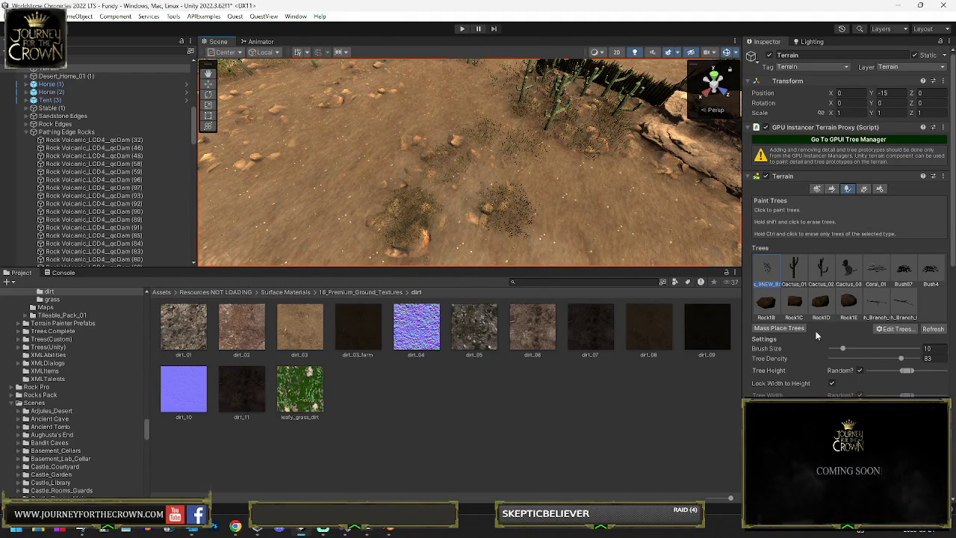
scroll(562, 192, up, 5)
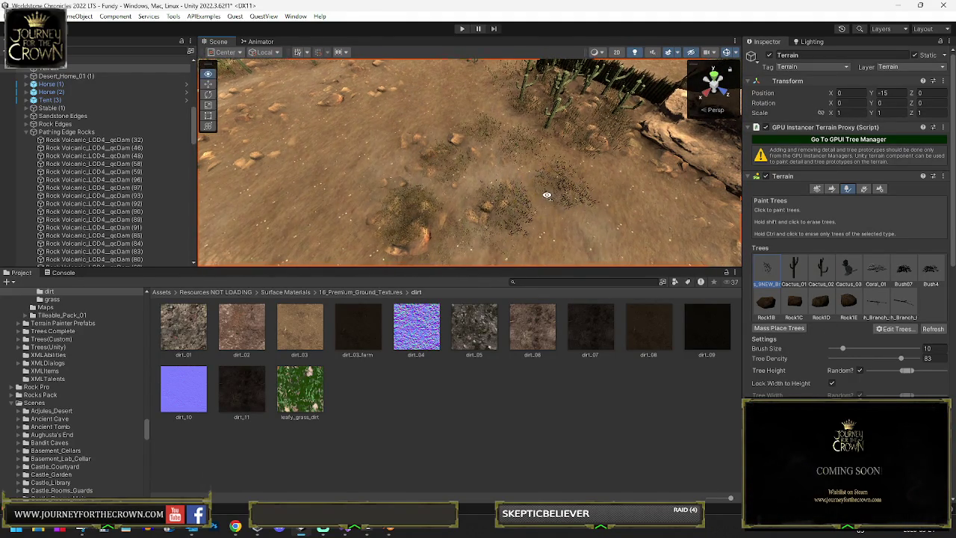
drag(581, 178, 589, 158)
scroll(576, 163, down, 3)
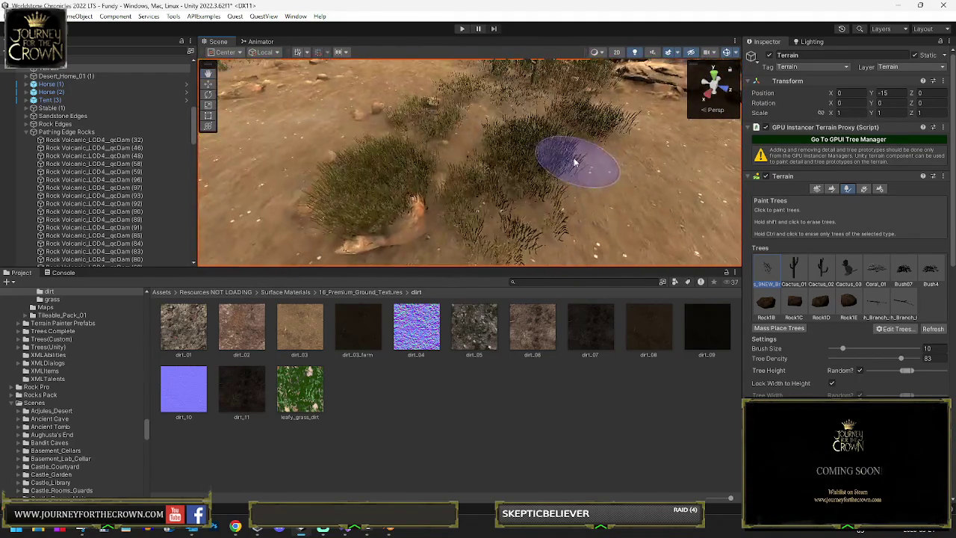
mouse_move(396, 195)
mouse_down()
mouse_move(417, 185)
mouse_move(374, 213)
mouse_move(383, 205)
mouse_move(396, 230)
mouse_up()
Orbit and zoom around the terrain to inspect the fences, rocks, grass and cacti
scroll(396, 231, down, 3)
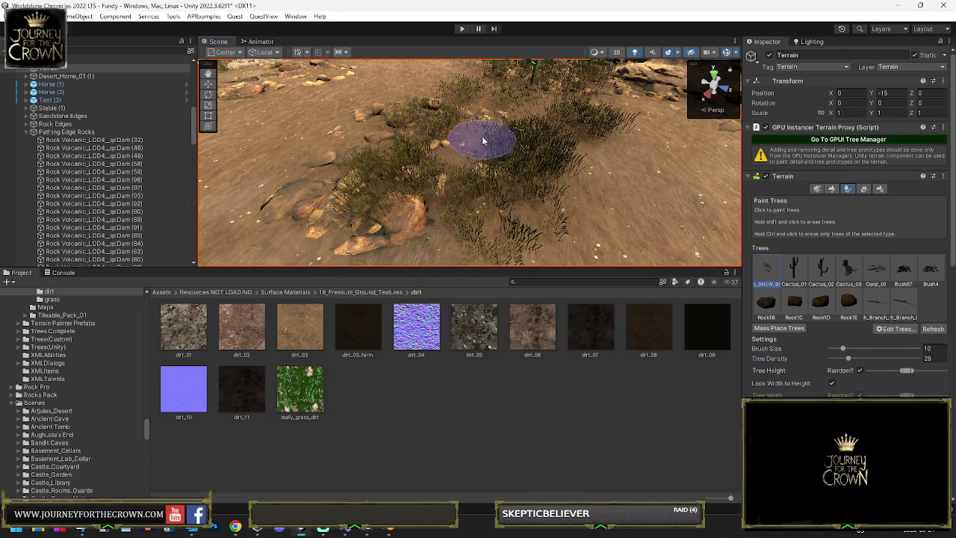
scroll(458, 198, down, 3)
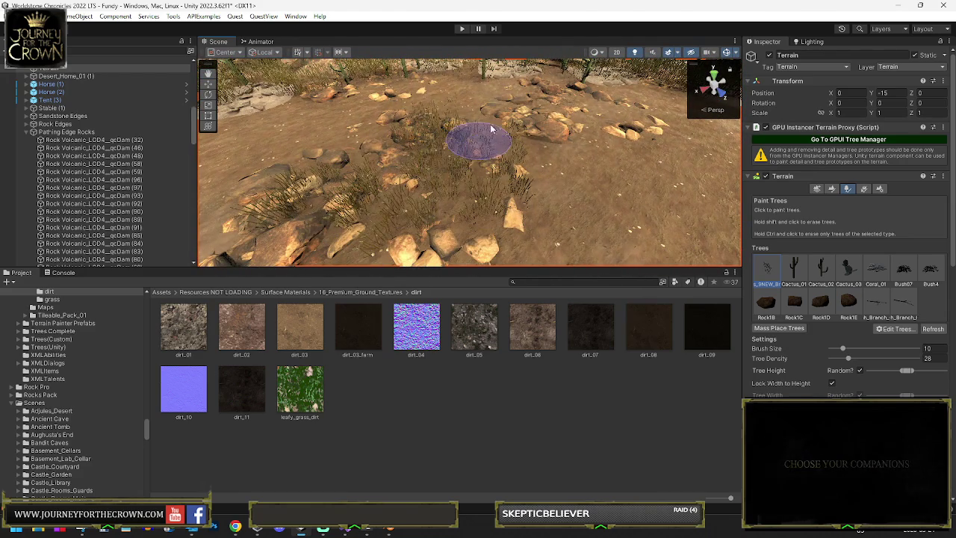
scroll(619, 131, down, 5)
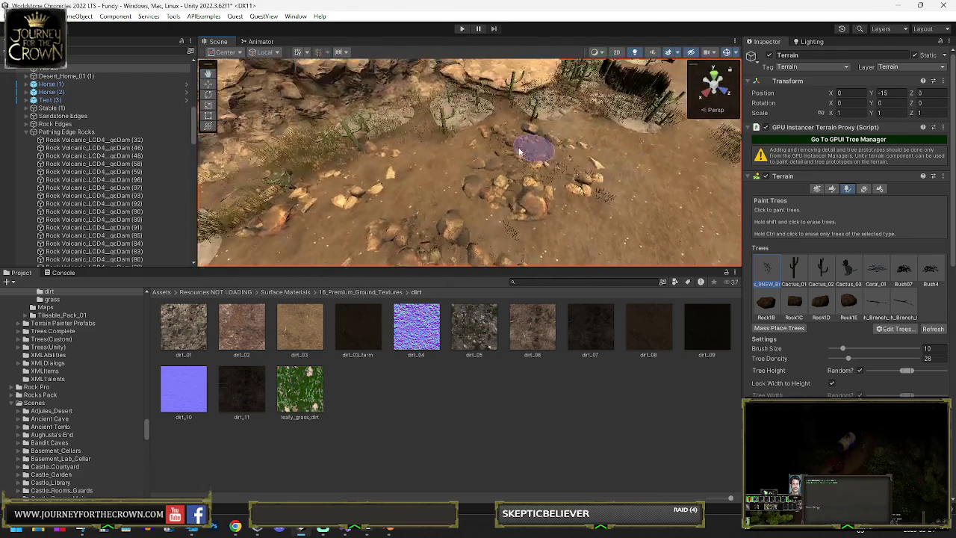
scroll(353, 258, up, 5)
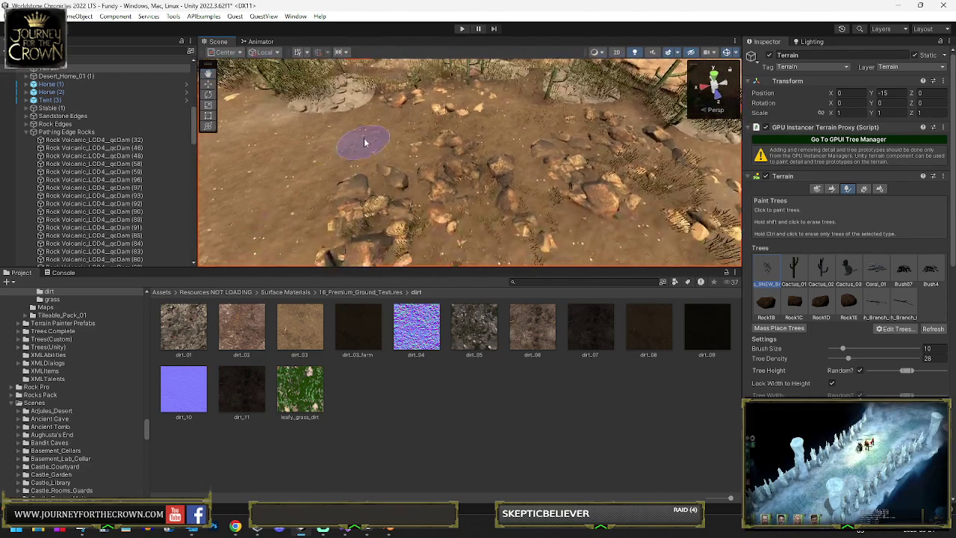
drag(476, 202, 683, 169)
scroll(619, 175, up, 5)
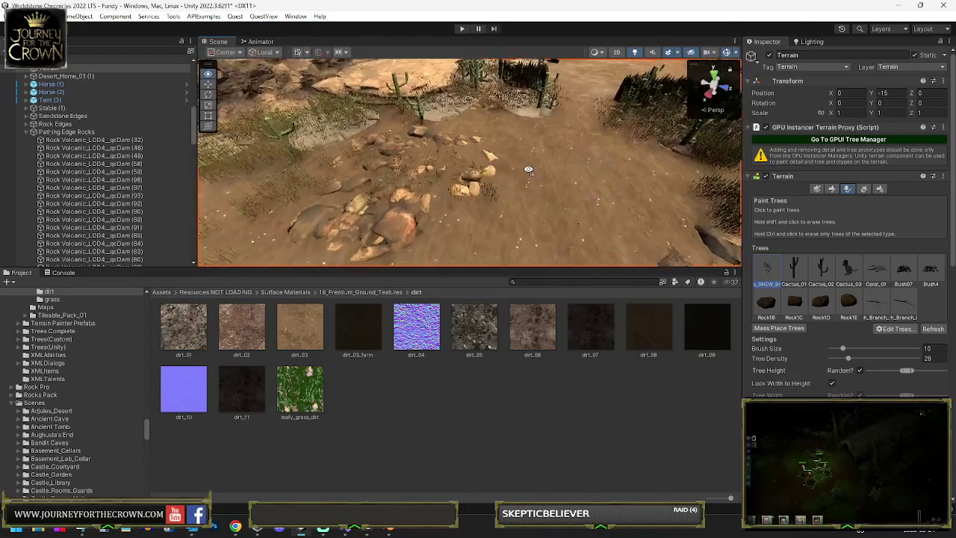
scroll(411, 188, up, 5)
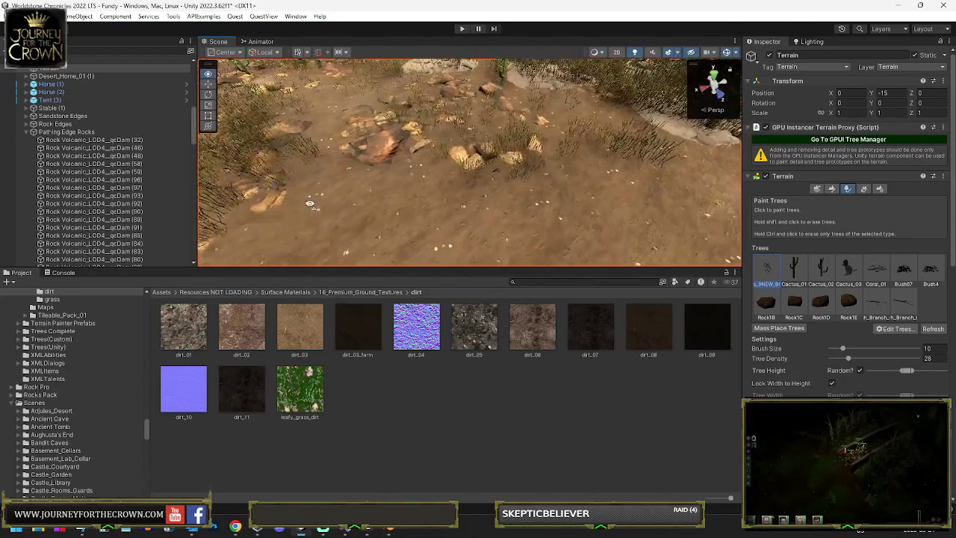
mouse_move(320, 181)
mouse_down()
mouse_move(300, 211)
mouse_move(384, 170)
mouse_move(689, 174)
mouse_move(598, 179)
mouse_up()
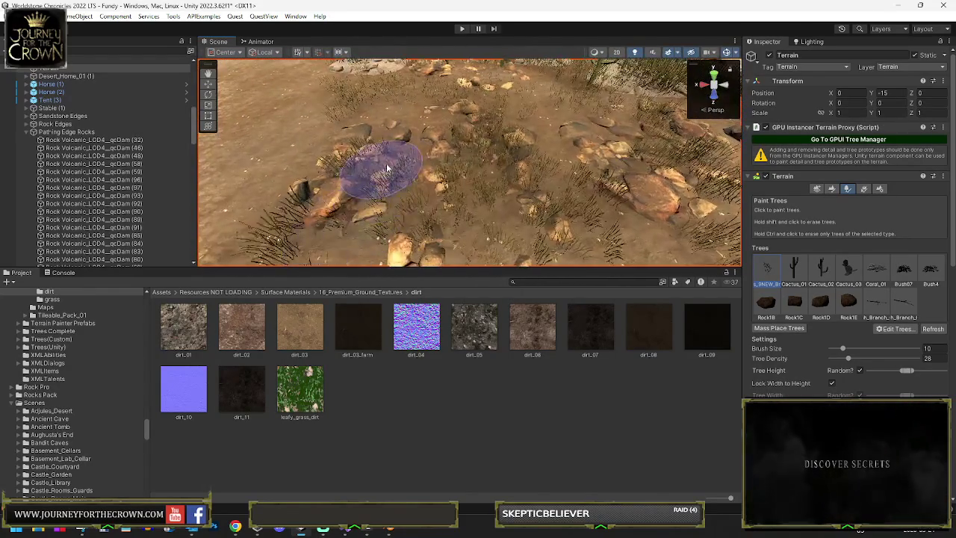
scroll(417, 178, up, 5)
scroll(527, 173, down, 3)
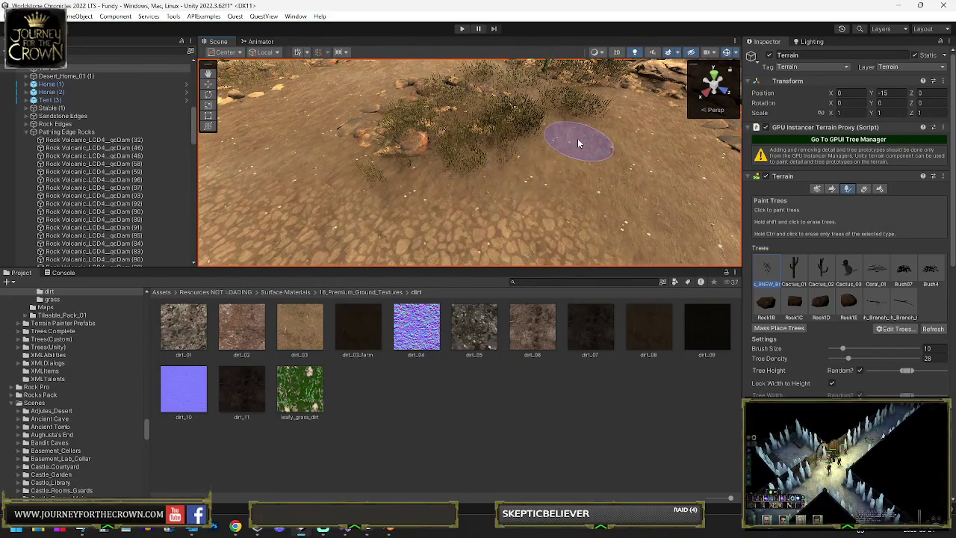
mouse_move(532, 159)
mouse_down()
mouse_move(601, 169)
mouse_move(551, 214)
mouse_move(501, 170)
mouse_up()
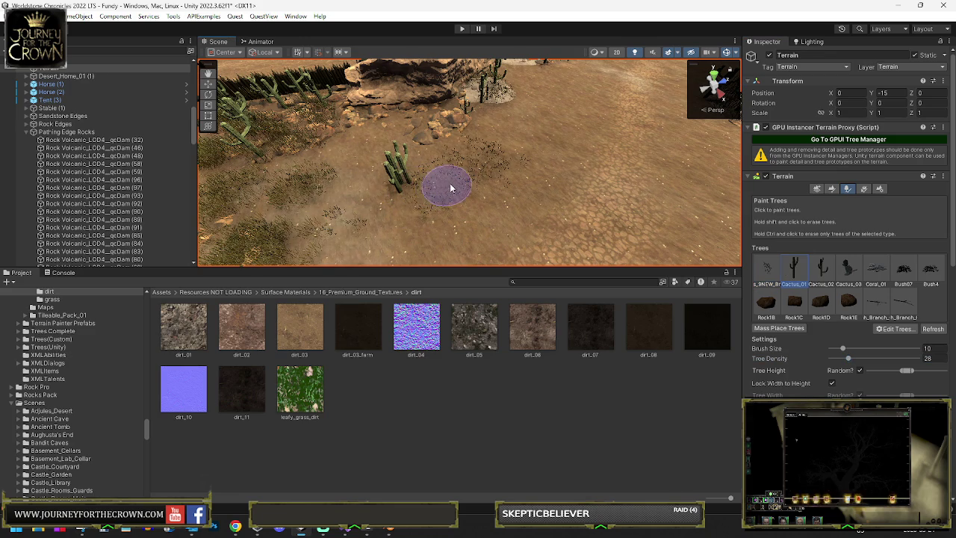
Survey the cacti along the rocky ridge in a maximized Scene view, then make it taller
drag(481, 188, 344, 174)
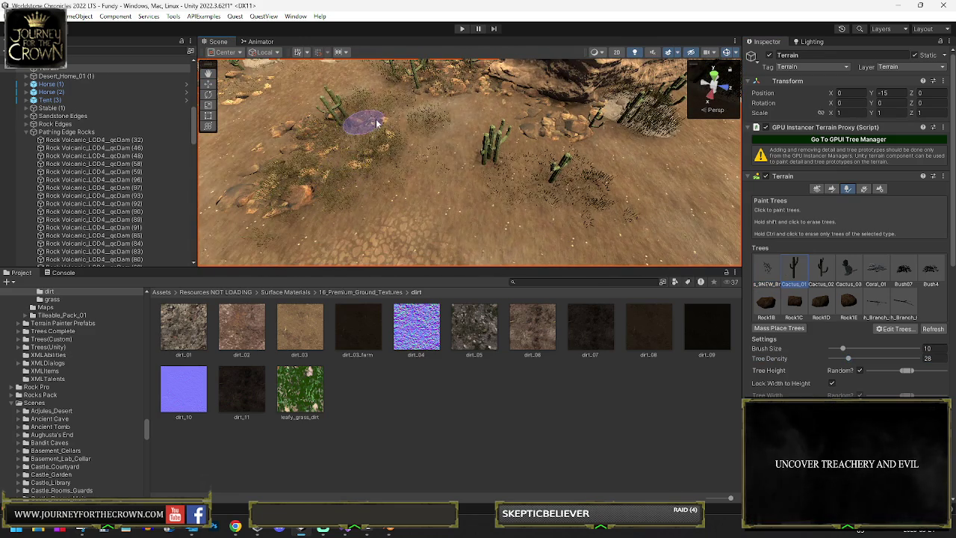
drag(398, 109, 332, 211)
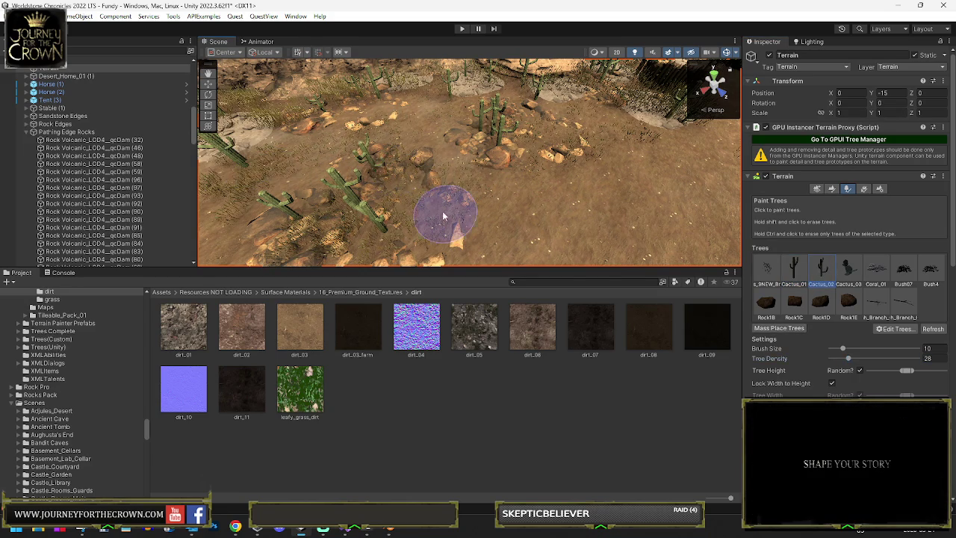
mouse_move(349, 135)
mouse_down()
mouse_move(378, 166)
mouse_move(422, 138)
mouse_move(519, 138)
mouse_up()
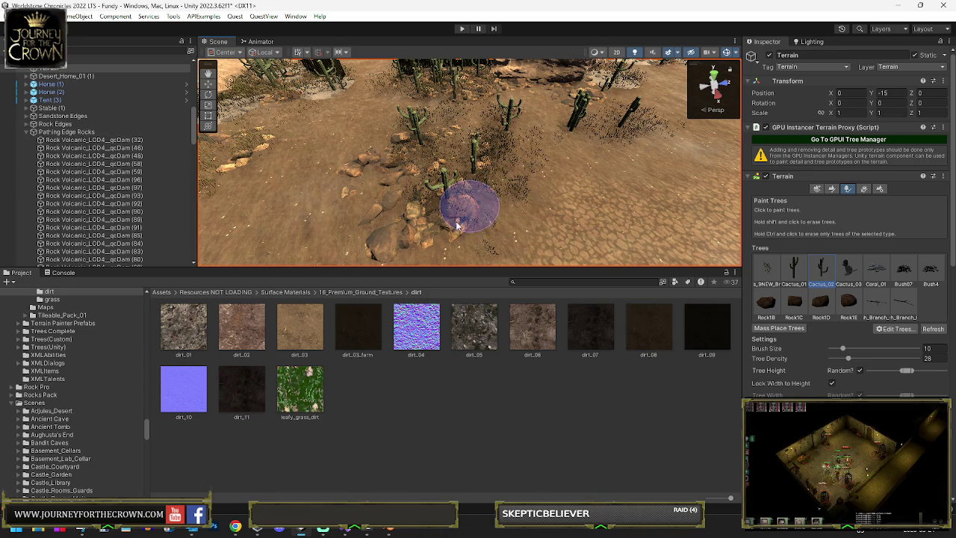
key(shift+space)
mouse_move(442, 258)
mouse_down()
mouse_move(278, 198)
mouse_move(609, 196)
mouse_move(472, 219)
mouse_up()
key(shift+space)
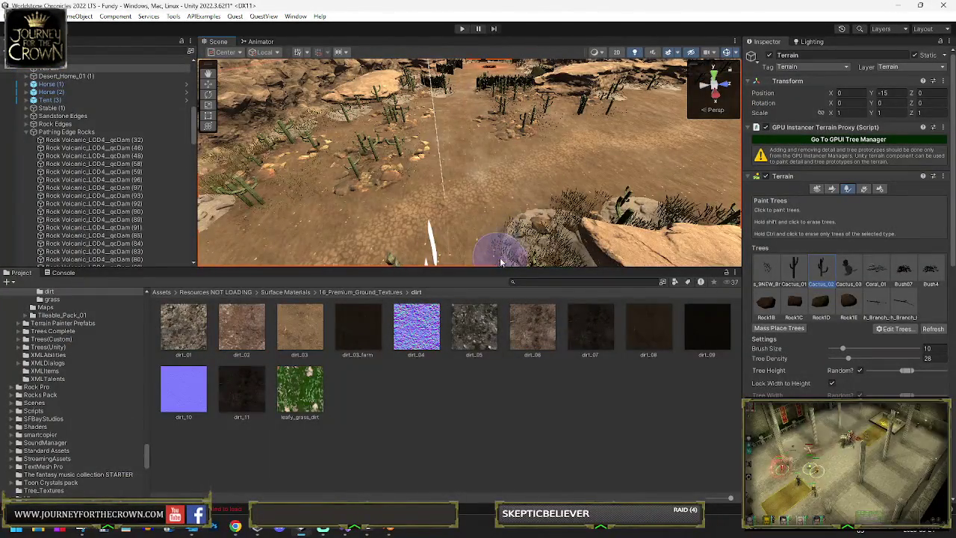
drag(500, 267, 500, 328)
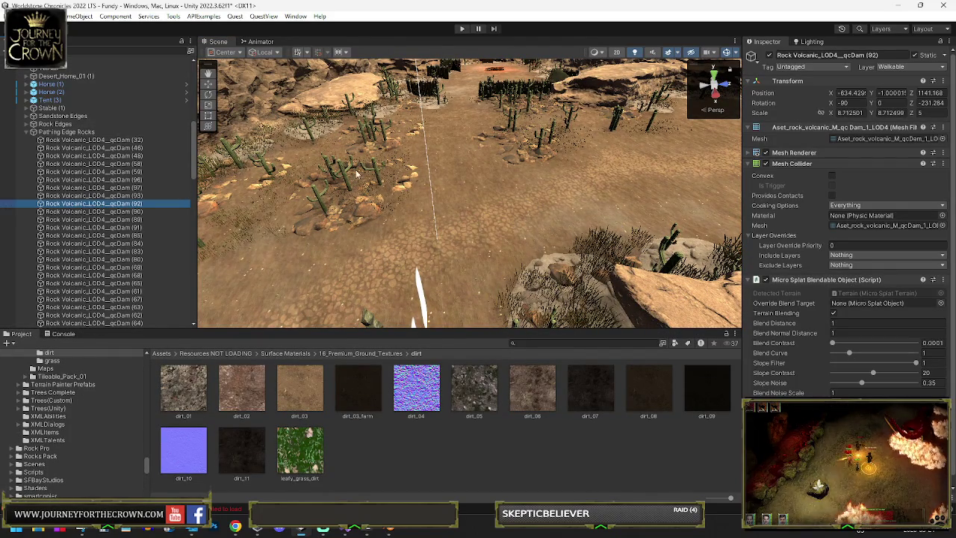
Delete the stray Cube under Portal Zone, then reframe the view and select the terrain
mouse_move(419, 186)
mouse_down()
mouse_move(359, 291)
mouse_move(329, 187)
mouse_up()
click(323, 161)
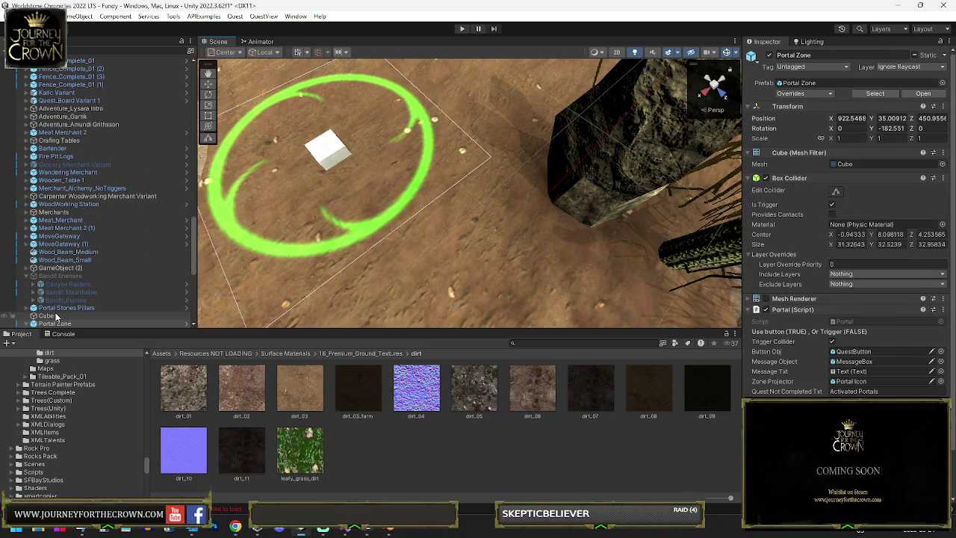
click(46, 316)
key(Delete)
mouse_move(419, 172)
mouse_down()
mouse_move(405, 107)
mouse_move(583, 104)
mouse_up()
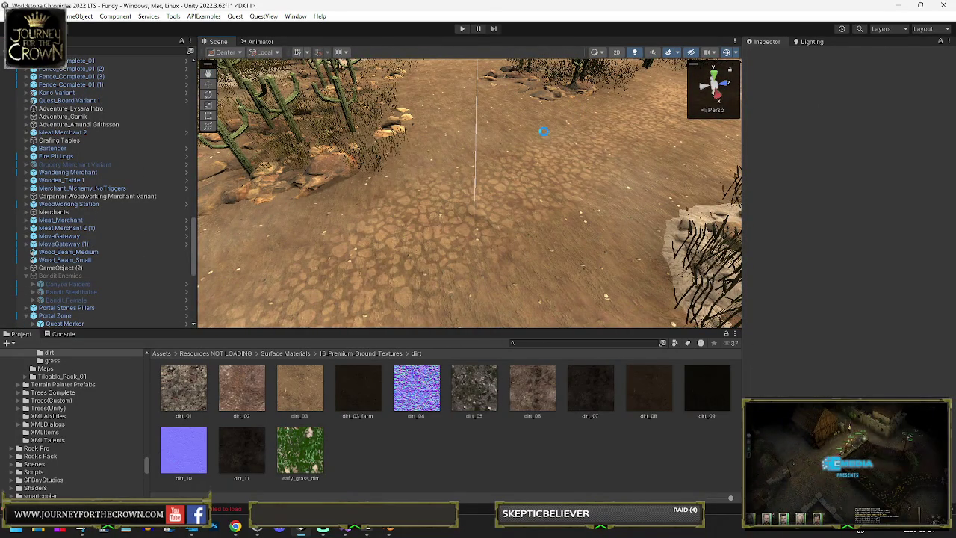
mouse_move(544, 139)
mouse_down()
mouse_move(531, 137)
mouse_move(548, 198)
mouse_move(459, 212)
mouse_move(554, 235)
mouse_up()
click(555, 236)
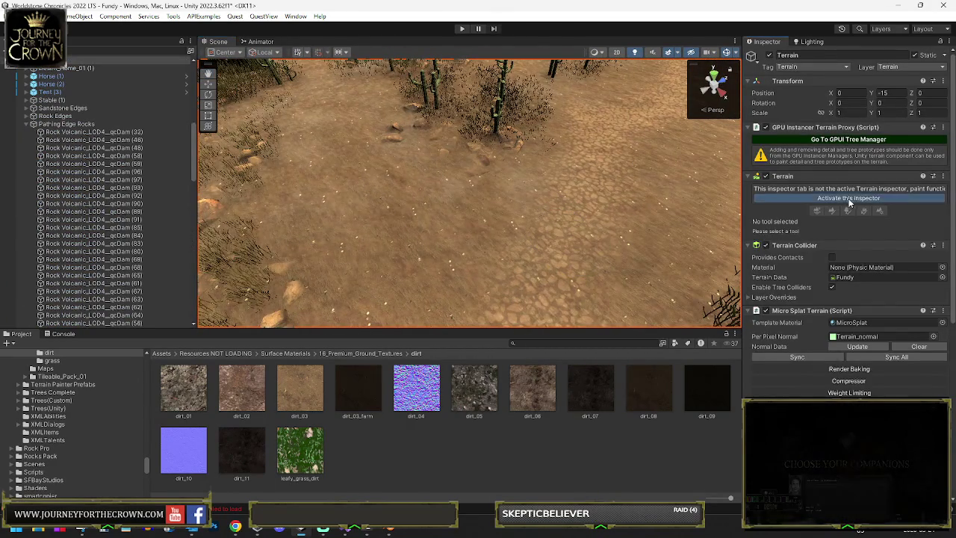
Paint the Microsplat_layer_soil 5 Light_4 texture onto the ground and enlarge the brush
click(850, 199)
click(833, 189)
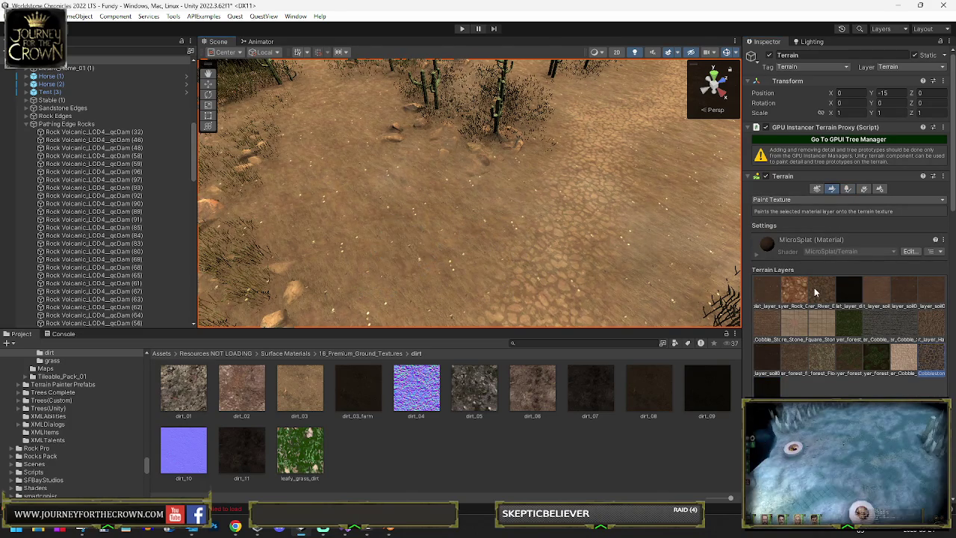
click(876, 288)
mouse_move(459, 269)
mouse_down()
mouse_move(519, 284)
mouse_move(563, 275)
mouse_up()
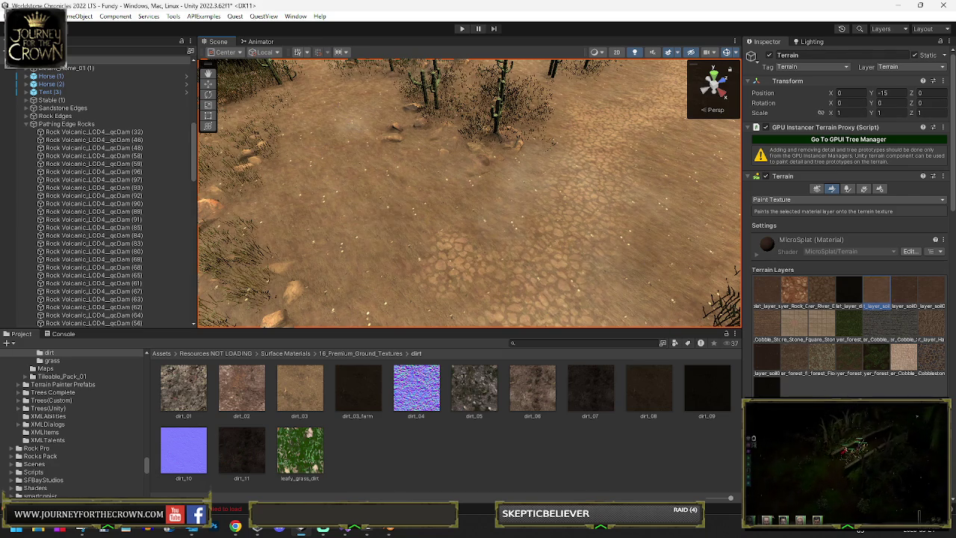
scroll(843, 389, down, 4)
scroll(841, 385, down, 2)
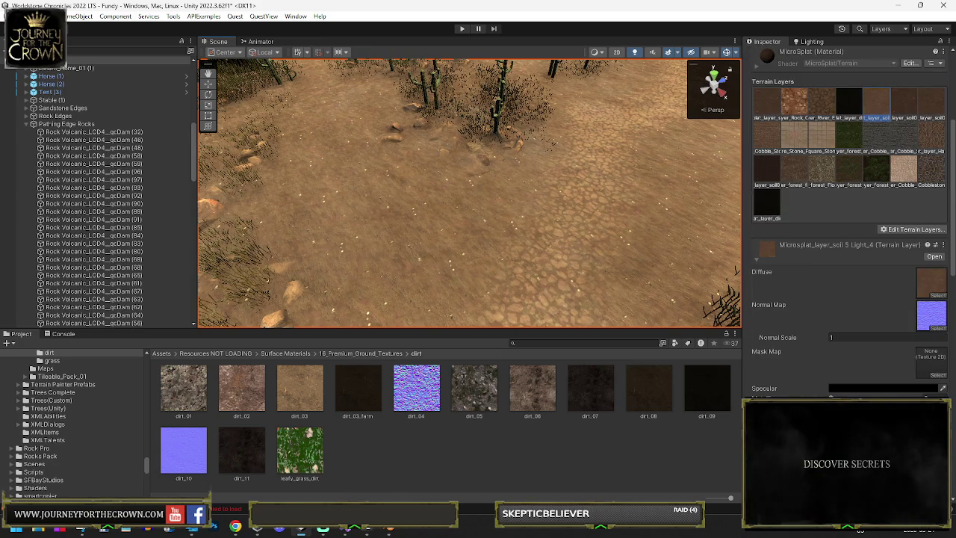
scroll(841, 386, down, 3)
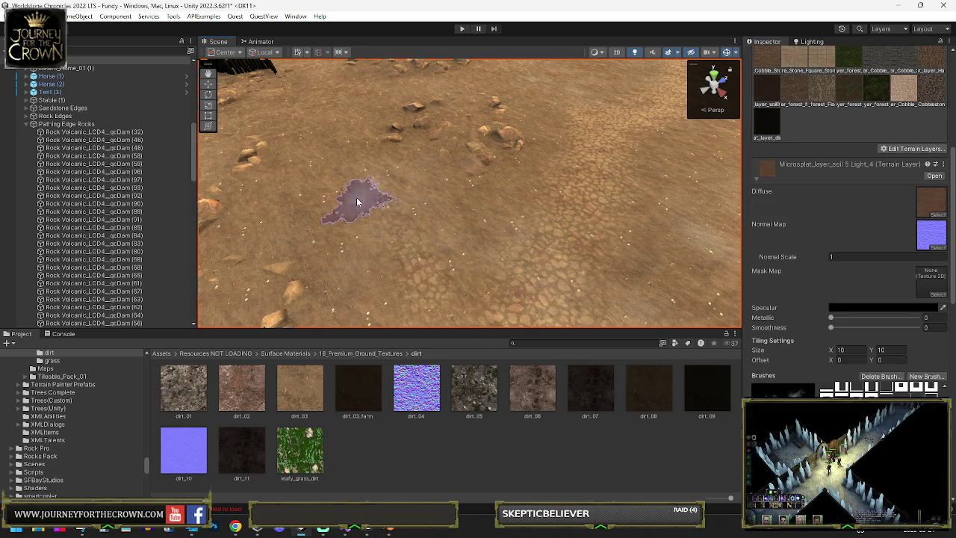
scroll(312, 119, down, 10)
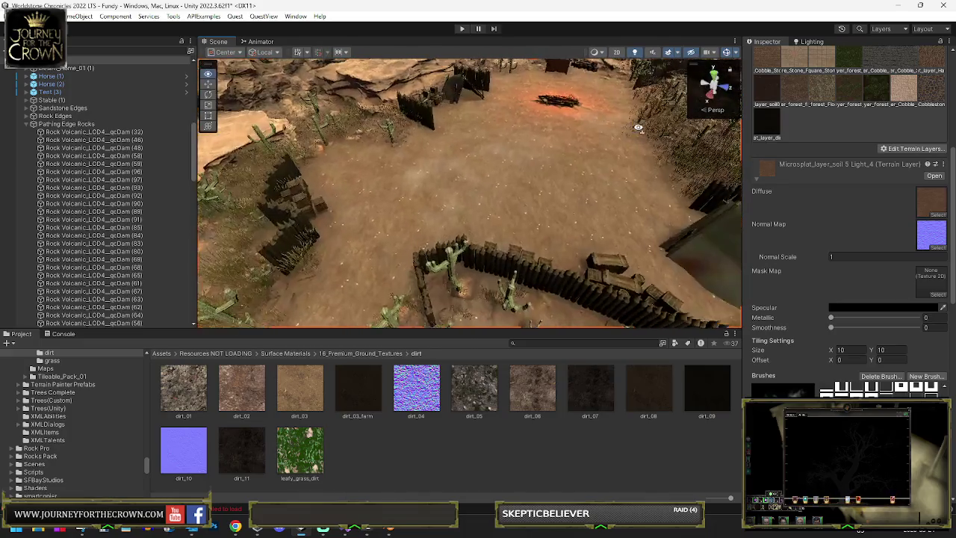
key(bracketright)
key(bracketright)
key(bracketright)
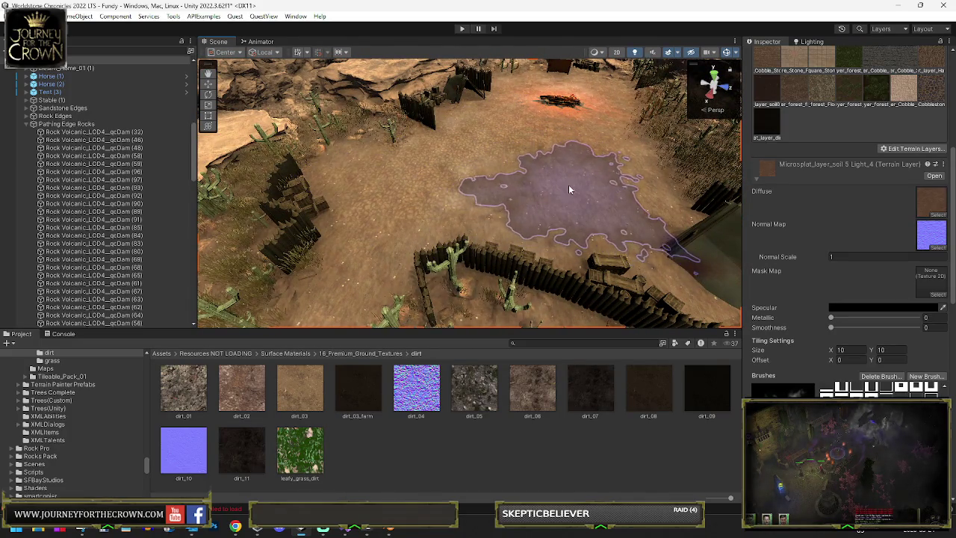
Extend the soil painting around the hut, tent, crates and cactus area
mouse_move(573, 183)
mouse_down()
mouse_move(688, 138)
mouse_move(524, 152)
mouse_move(521, 202)
mouse_move(505, 192)
mouse_move(542, 244)
mouse_move(521, 216)
mouse_move(354, 181)
mouse_up()
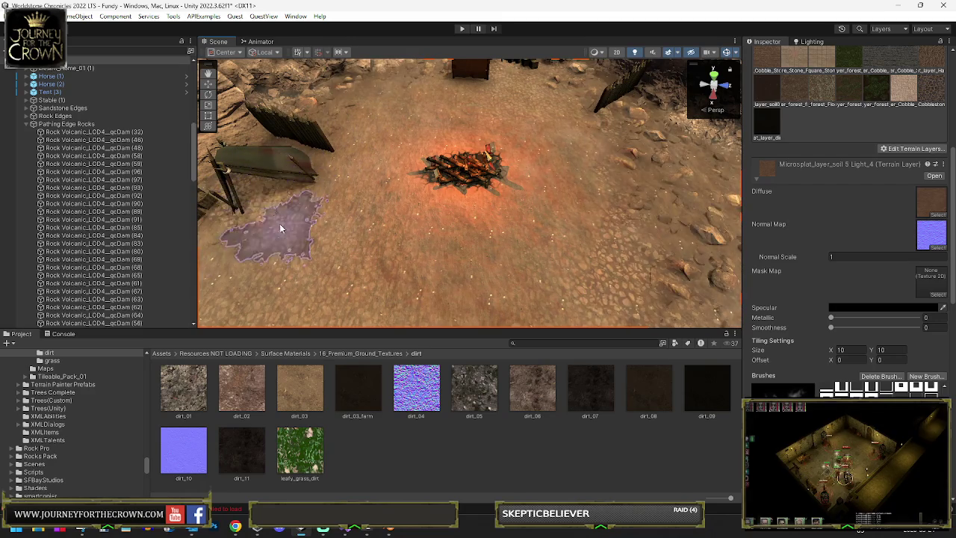
mouse_move(273, 245)
mouse_down()
mouse_move(377, 151)
mouse_move(388, 154)
mouse_move(378, 164)
mouse_up()
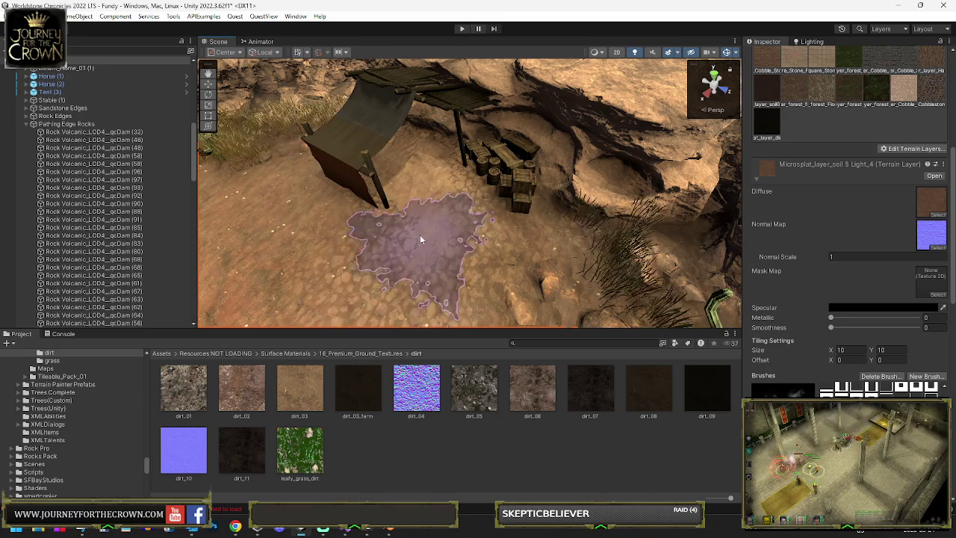
drag(345, 282, 373, 217)
mouse_move(365, 157)
mouse_down()
mouse_move(348, 142)
mouse_move(512, 149)
mouse_up()
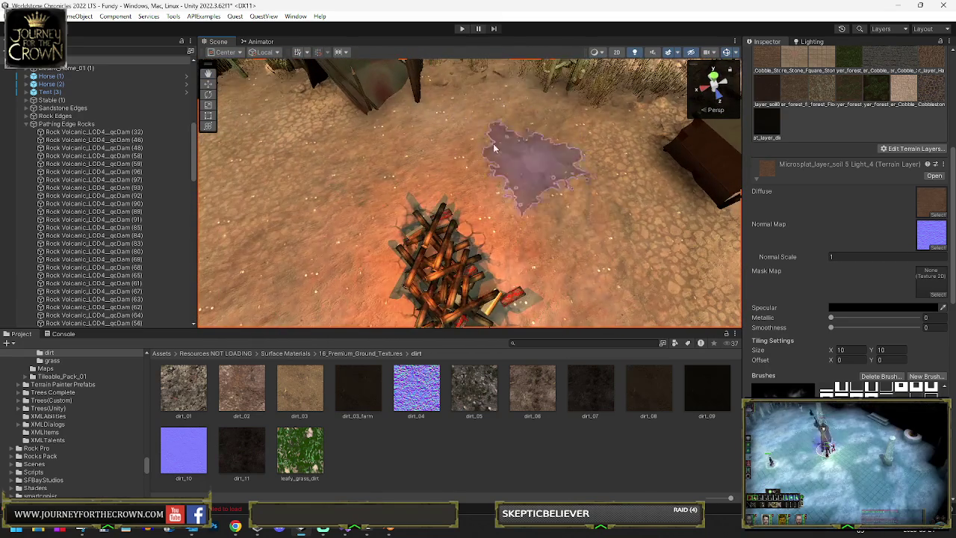
key(Up)
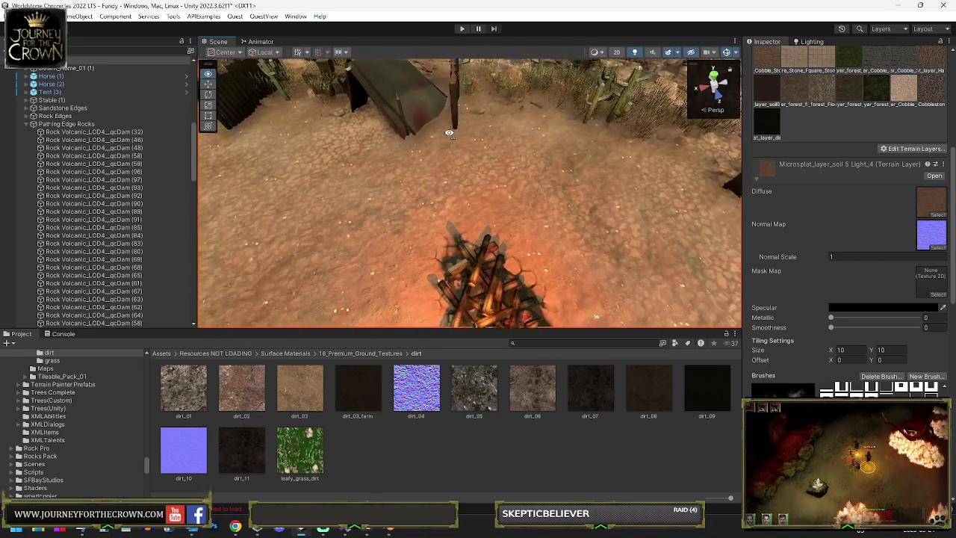
scroll(448, 116, down, 2)
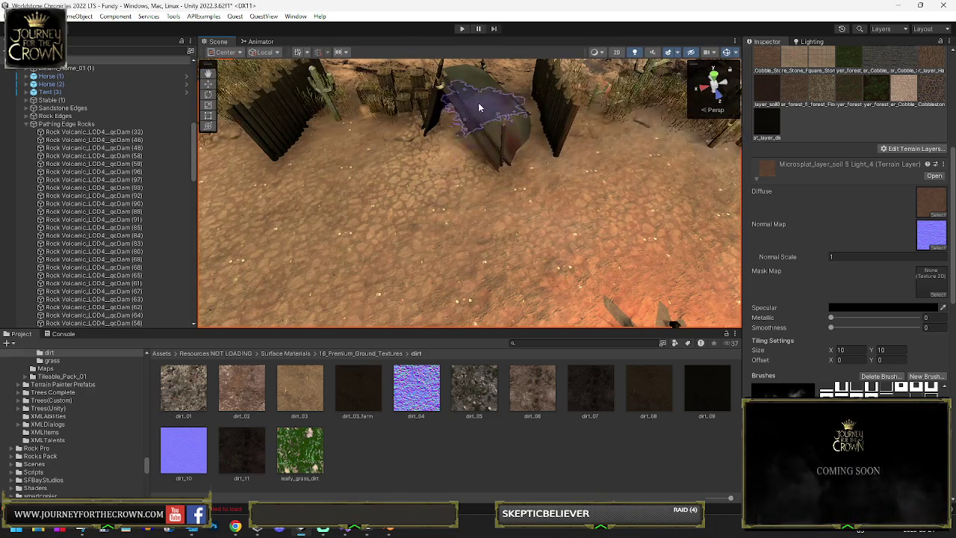
mouse_move(489, 153)
mouse_down()
mouse_move(380, 136)
mouse_move(597, 213)
mouse_move(432, 270)
mouse_move(302, 211)
mouse_move(391, 236)
mouse_move(395, 214)
mouse_move(479, 202)
mouse_move(433, 282)
mouse_move(858, 242)
mouse_move(755, 215)
mouse_move(591, 257)
mouse_move(516, 239)
mouse_move(474, 325)
mouse_up()
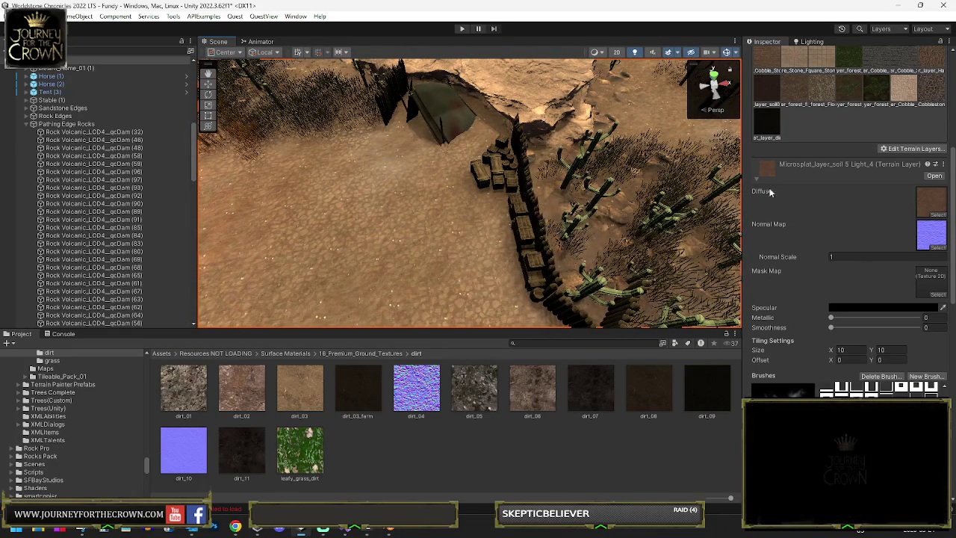
scroll(822, 187, up, 5)
Switch to Paint Trees and brush dry grass tufts around the tent, fence and crates
click(848, 108)
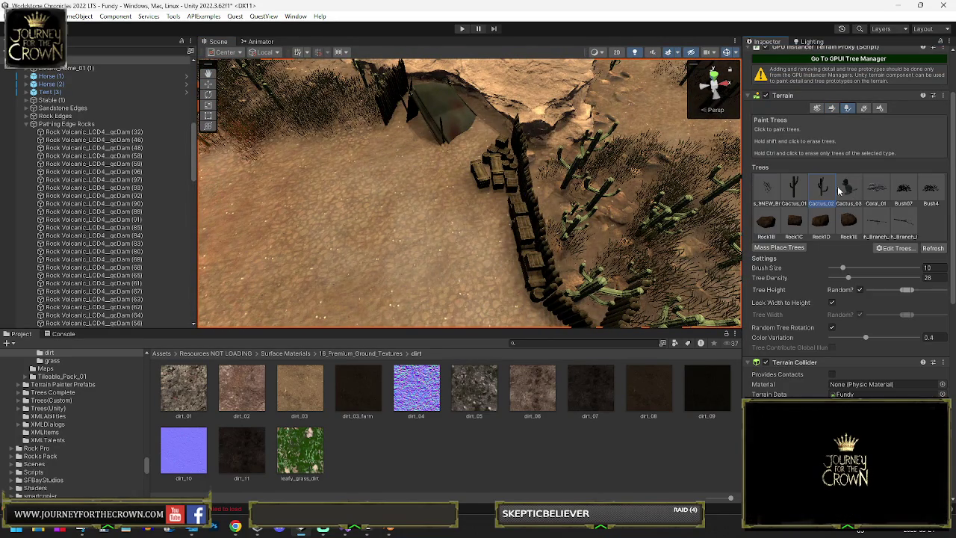
scroll(489, 142, up, 8)
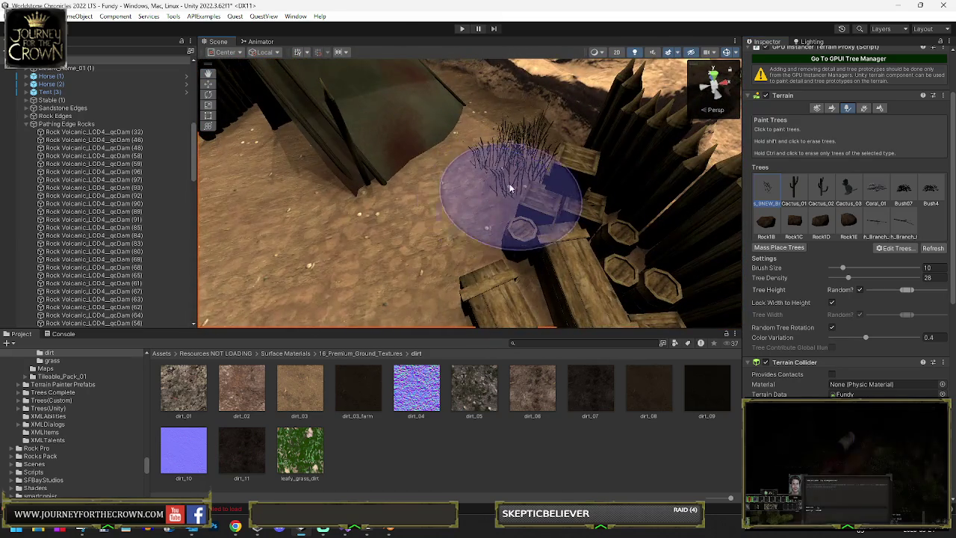
scroll(511, 191, down, 2)
mouse_move(504, 204)
mouse_down()
mouse_move(516, 192)
mouse_move(906, 157)
mouse_move(780, 157)
mouse_move(911, 189)
mouse_move(438, 196)
mouse_move(503, 207)
mouse_move(506, 216)
mouse_move(501, 202)
mouse_move(464, 230)
mouse_up()
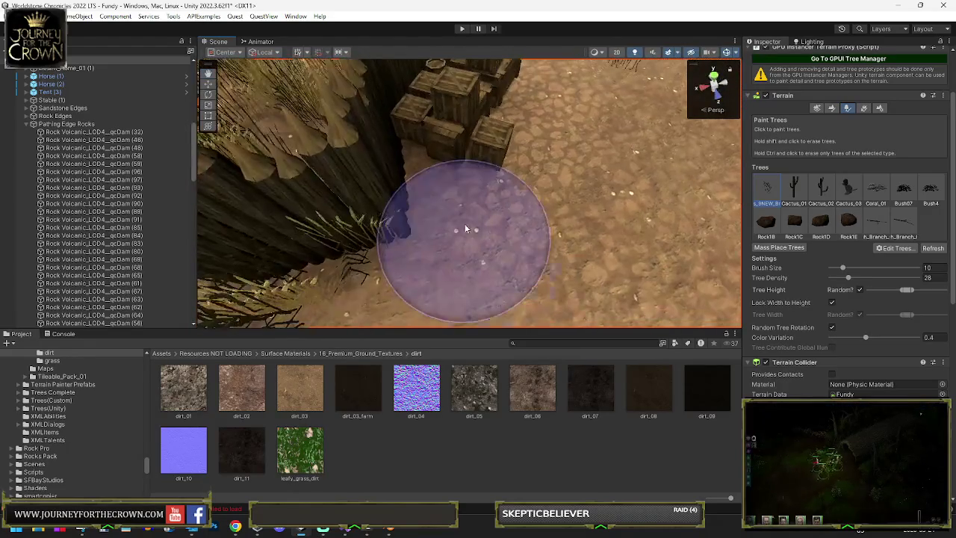
mouse_move(551, 256)
mouse_down()
mouse_move(538, 272)
mouse_move(549, 294)
mouse_move(378, 256)
mouse_up()
mouse_move(408, 273)
mouse_down()
mouse_move(366, 256)
mouse_move(447, 282)
mouse_move(496, 241)
mouse_move(670, 243)
mouse_up()
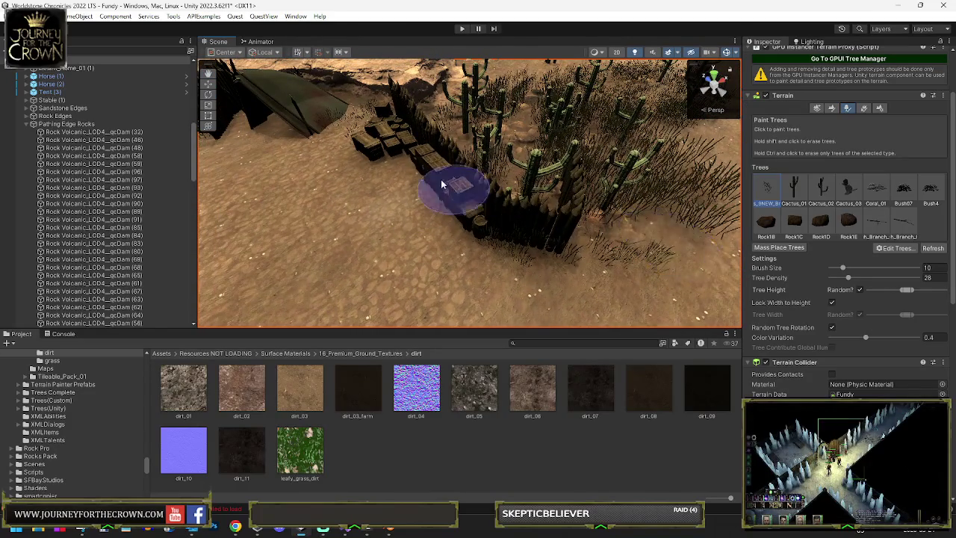
mouse_move(418, 193)
mouse_down()
mouse_move(468, 207)
mouse_move(501, 267)
mouse_up()
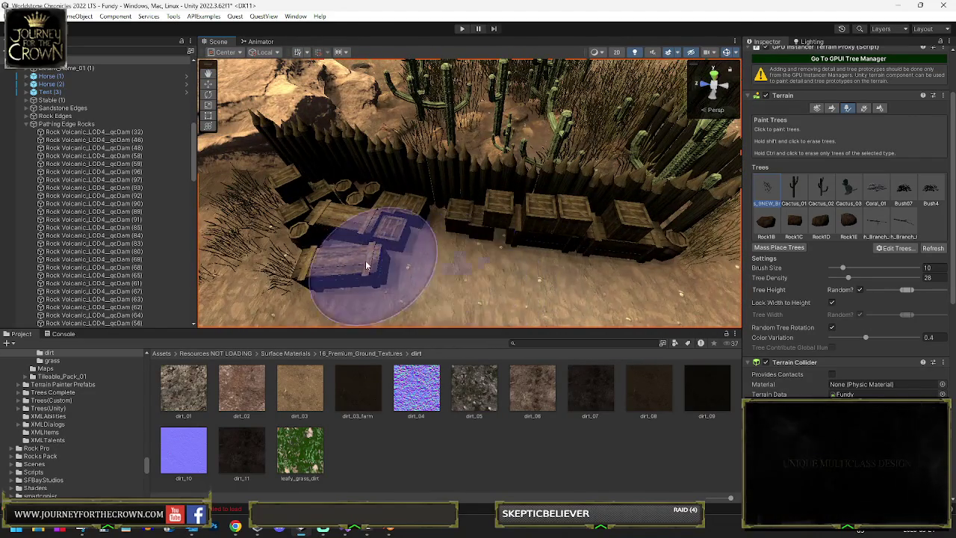
Search the Project assets for 'beam'
mouse_move(403, 281)
mouse_down()
mouse_move(320, 257)
mouse_move(403, 224)
mouse_move(672, 172)
mouse_move(597, 209)
mouse_up()
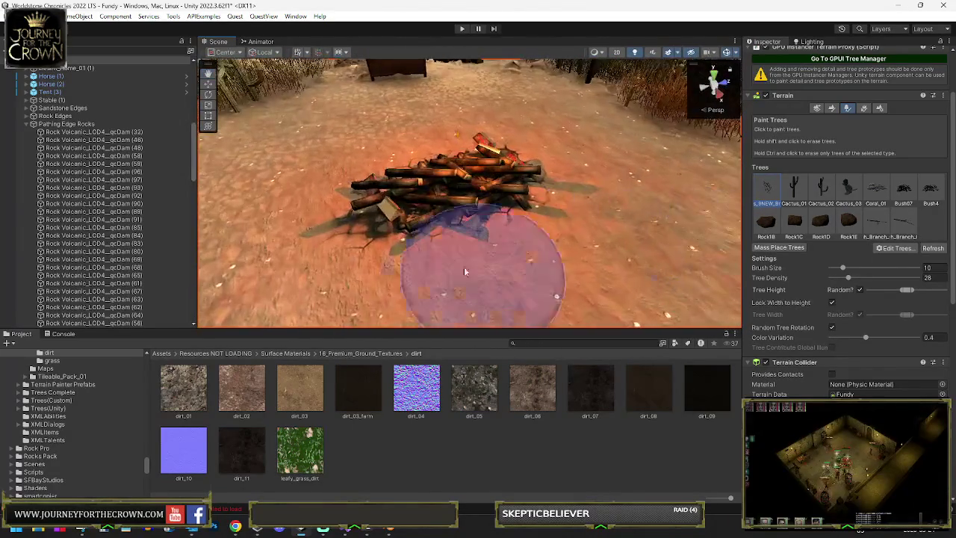
click(536, 340)
text(beam)
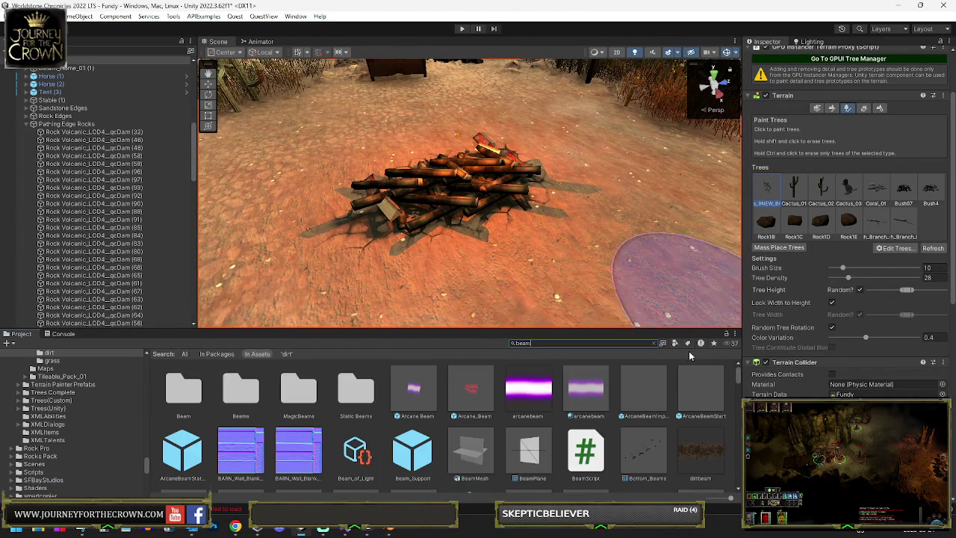
Browse the 'beam' results and filter the search to Prefab assets
scroll(461, 425, down, 5)
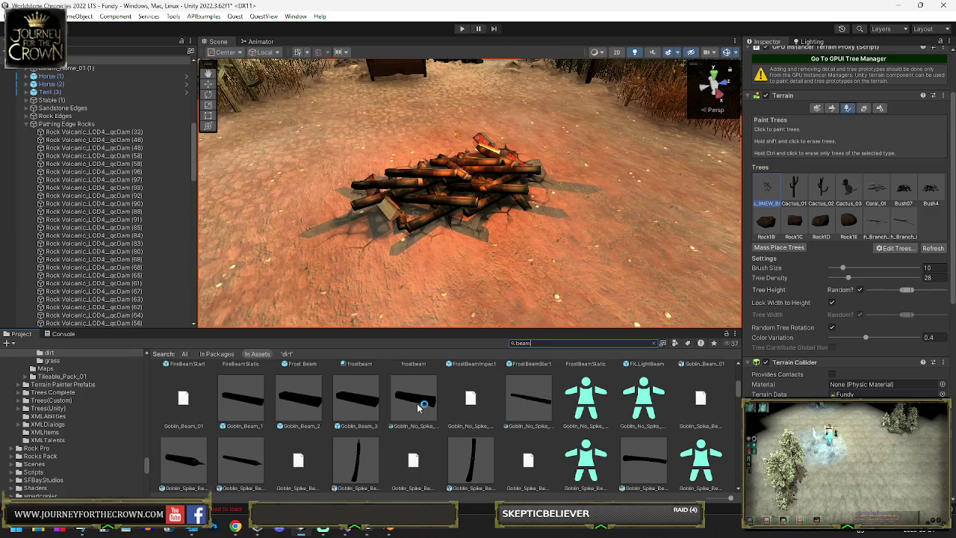
scroll(418, 407, down, 3)
scroll(419, 403, down, 2)
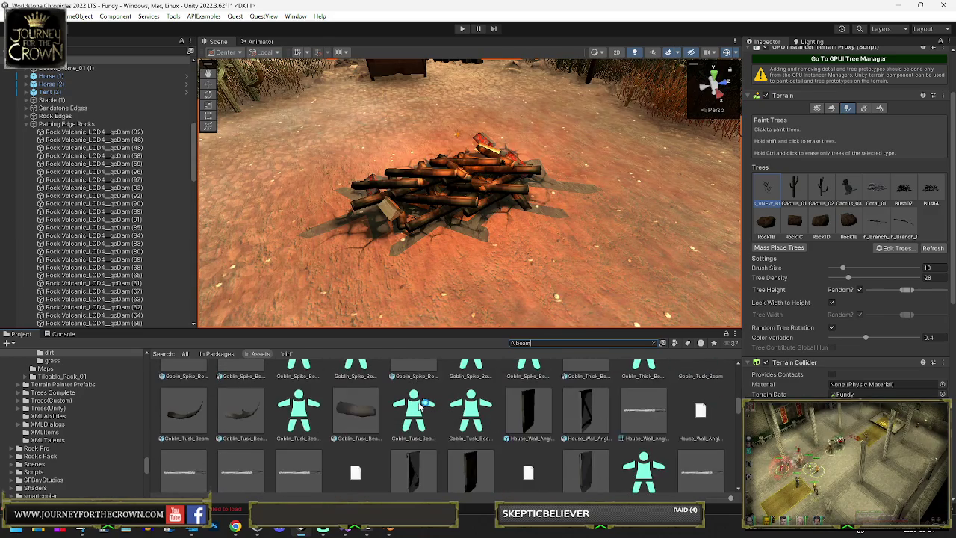
scroll(422, 403, down, 8)
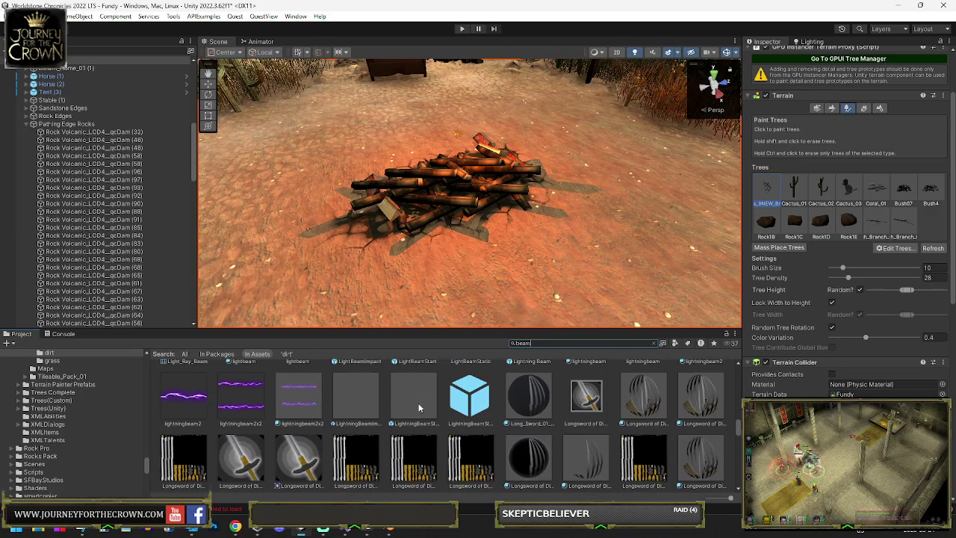
click(675, 343)
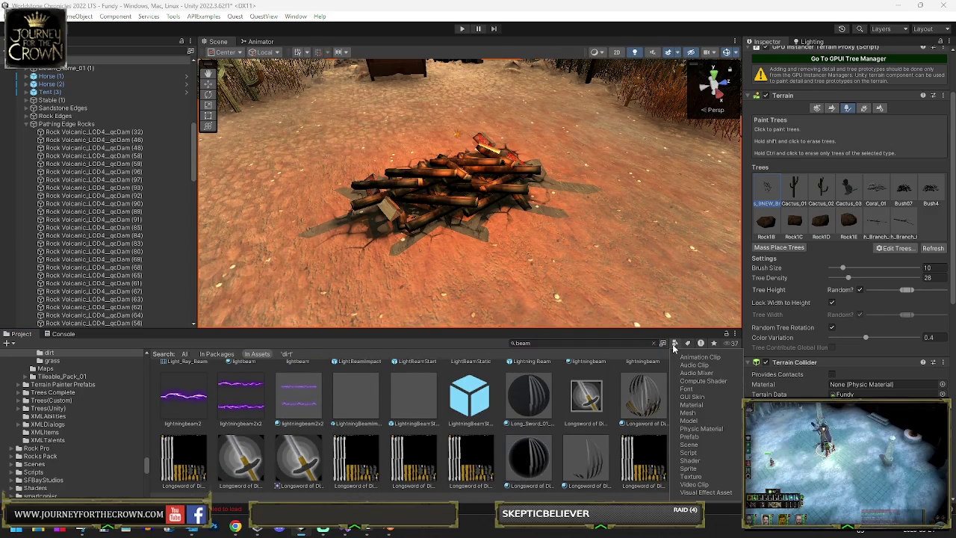
click(691, 437)
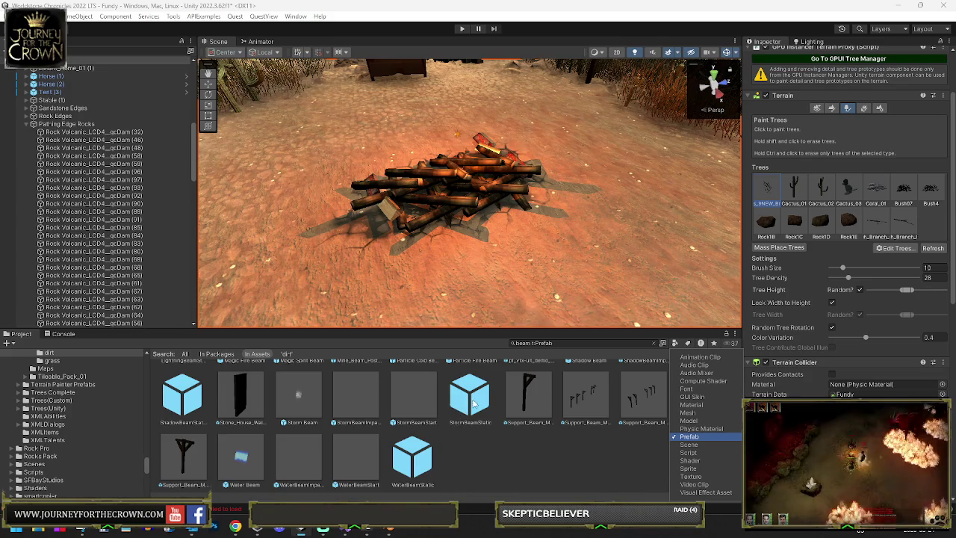
Switch the filter to Model and place a Goblin_Spike_Beam_01 beside the fire pit
scroll(410, 398, up, 5)
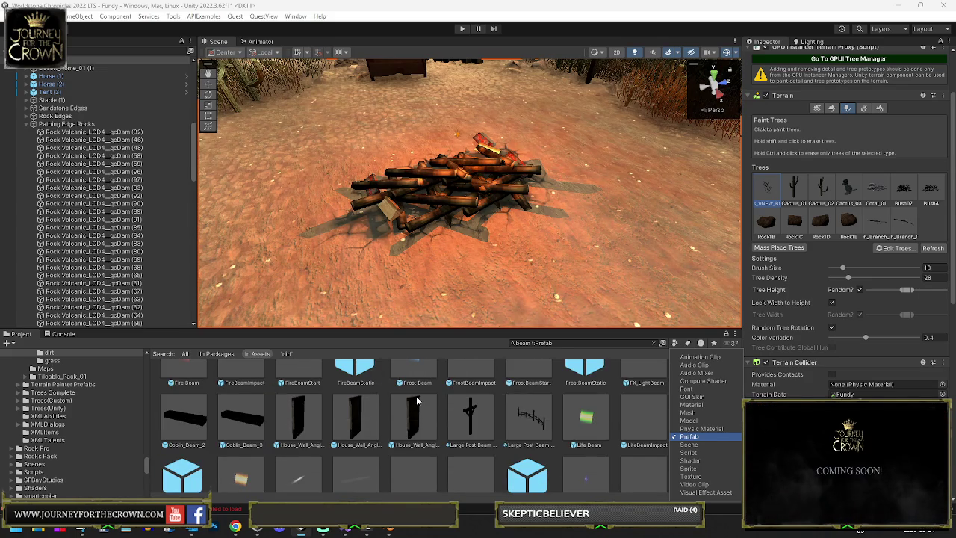
scroll(418, 401, down, 2)
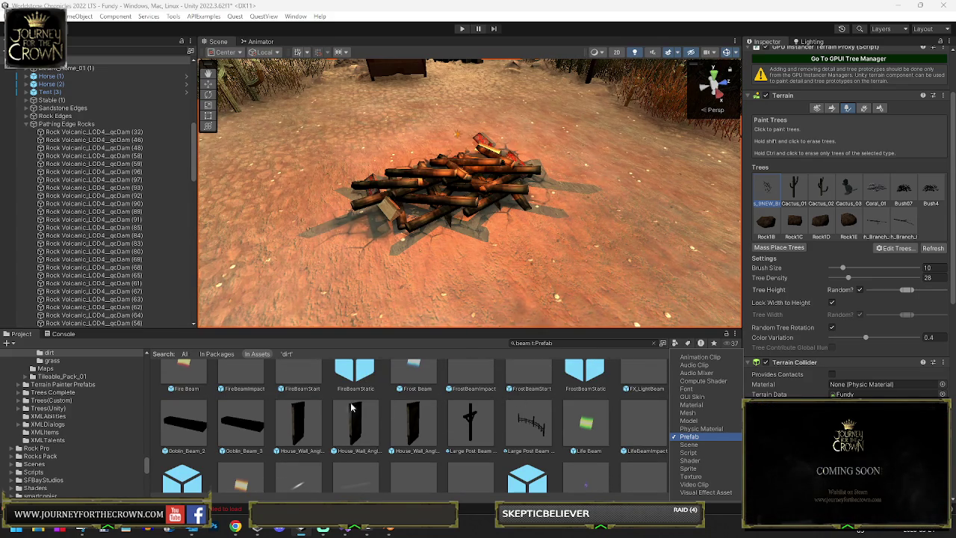
scroll(501, 381, up, 2)
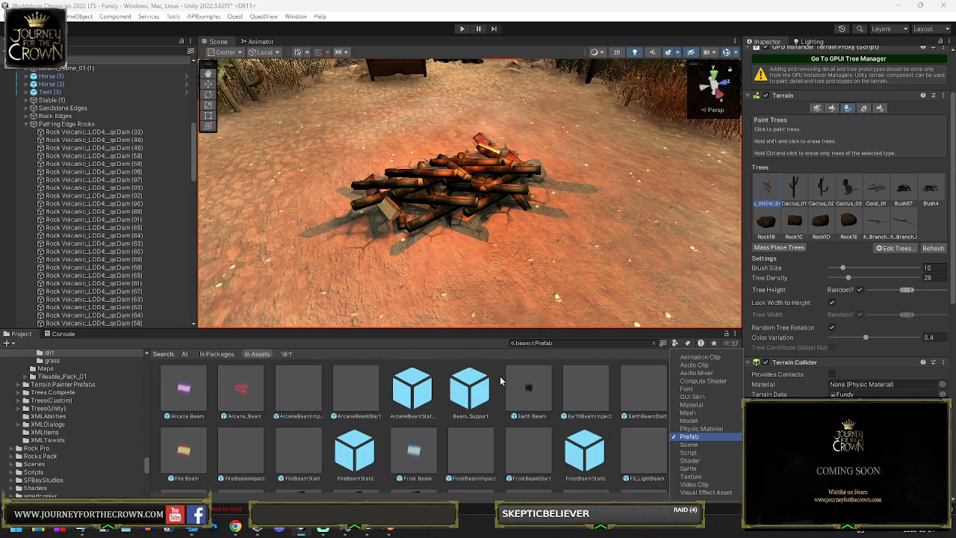
click(689, 420)
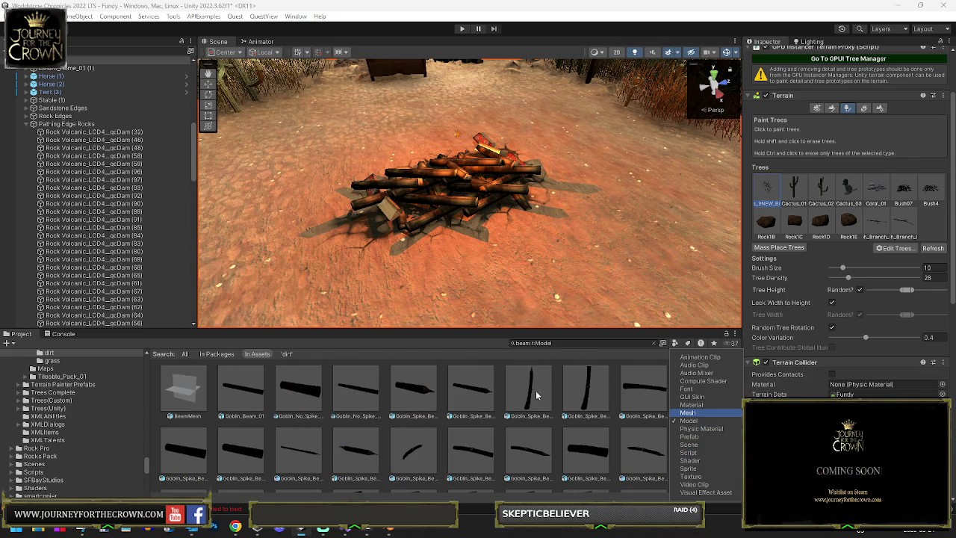
click(568, 335)
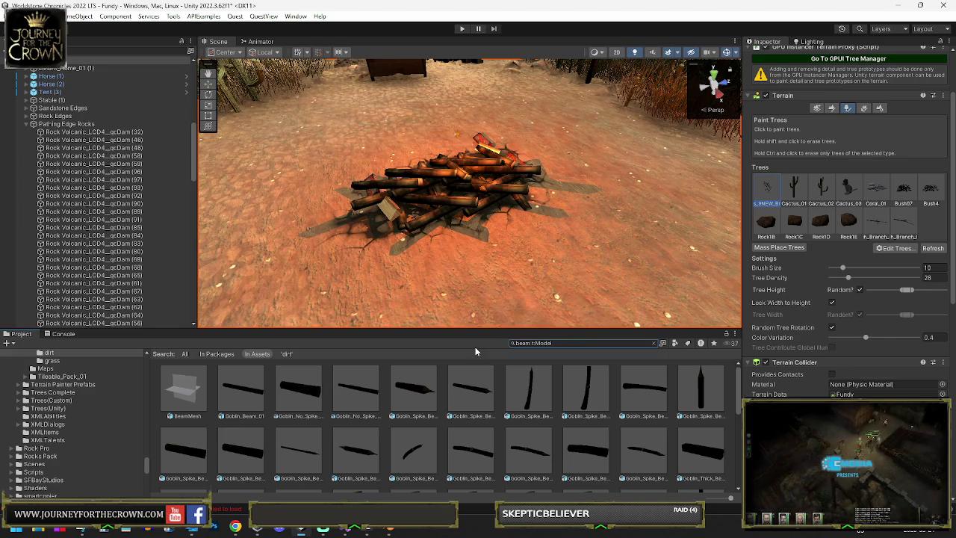
mouse_move(421, 381)
mouse_down()
mouse_move(457, 387)
mouse_move(408, 296)
mouse_up()
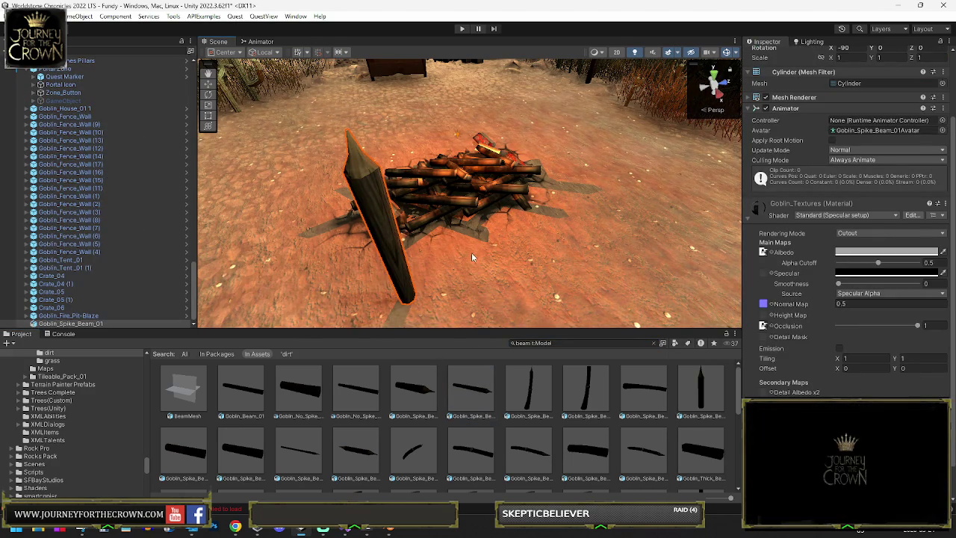
Move and rotate the new Goblin_Spike_Beam into place near the camp fence
mouse_move(502, 251)
mouse_down()
mouse_move(611, 236)
mouse_move(370, 215)
mouse_move(511, 194)
mouse_move(496, 170)
mouse_up()
key(f)
mouse_move(452, 239)
mouse_down()
mouse_move(409, 282)
mouse_move(515, 256)
mouse_move(493, 250)
mouse_up()
key(e)
key(f)
key(y)
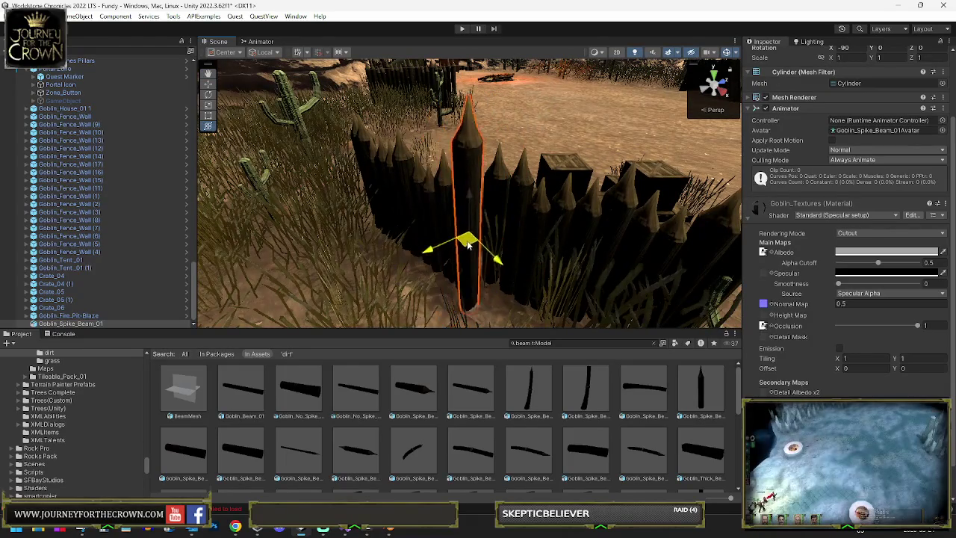
mouse_move(479, 236)
mouse_down()
mouse_move(565, 221)
mouse_move(474, 220)
mouse_move(456, 233)
mouse_move(476, 224)
mouse_up()
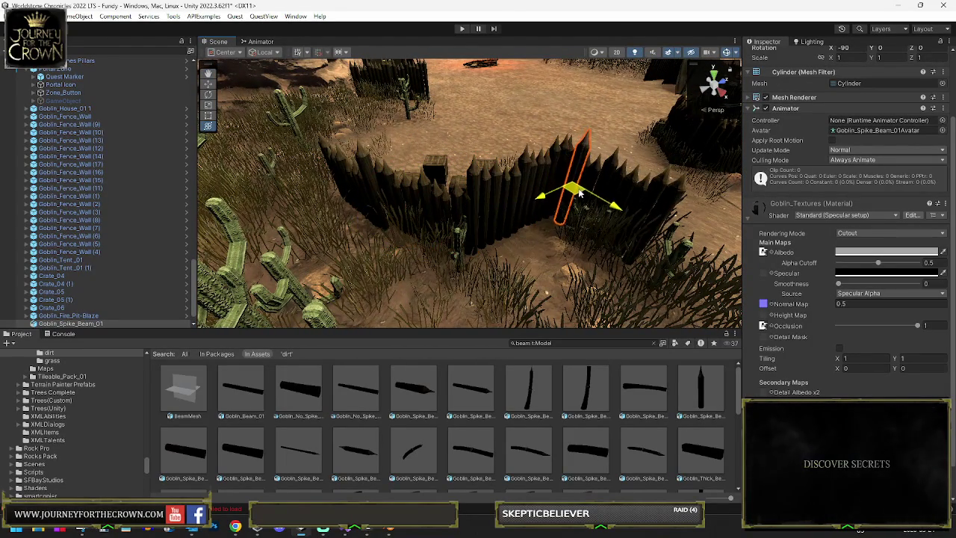
mouse_move(591, 192)
mouse_down()
mouse_move(420, 213)
mouse_move(484, 215)
mouse_move(471, 209)
mouse_up()
key(e)
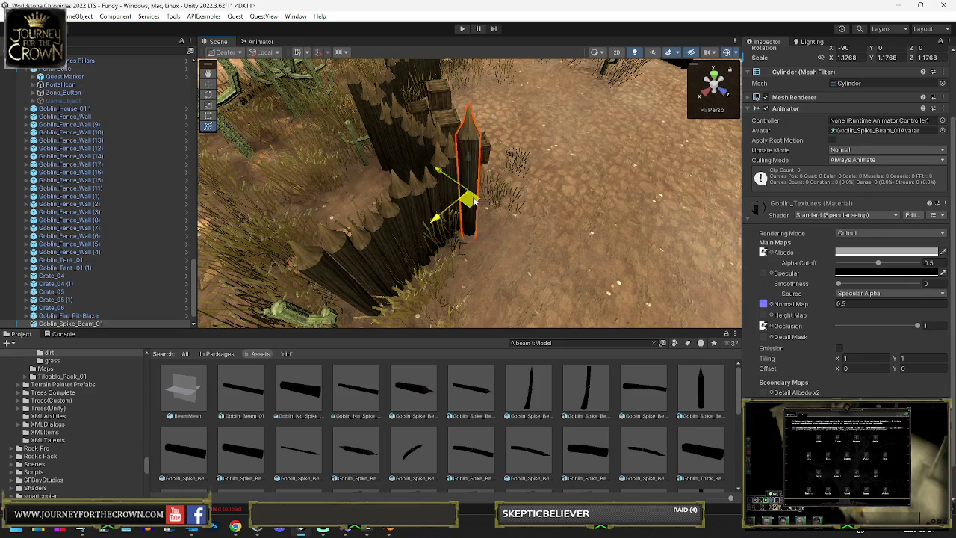
drag(357, 297, 333, 315)
key(f)
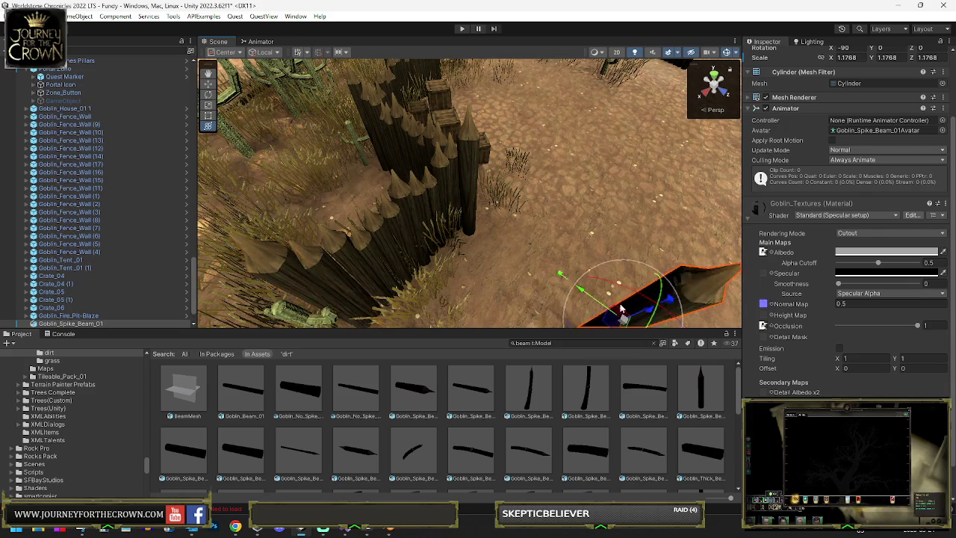
Slide the spike beam to the fence end and rotate it into line with the fence
drag(374, 211, 513, 258)
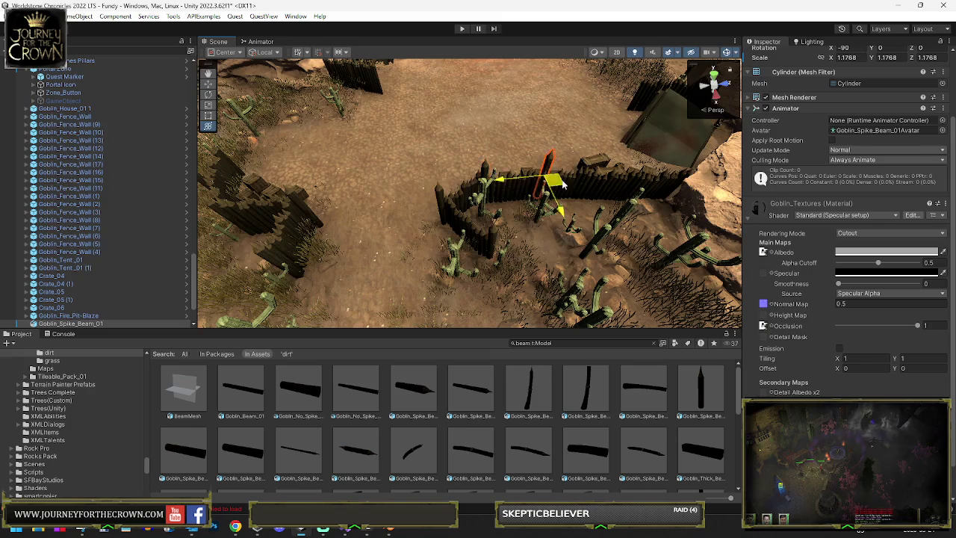
drag(561, 185, 572, 190)
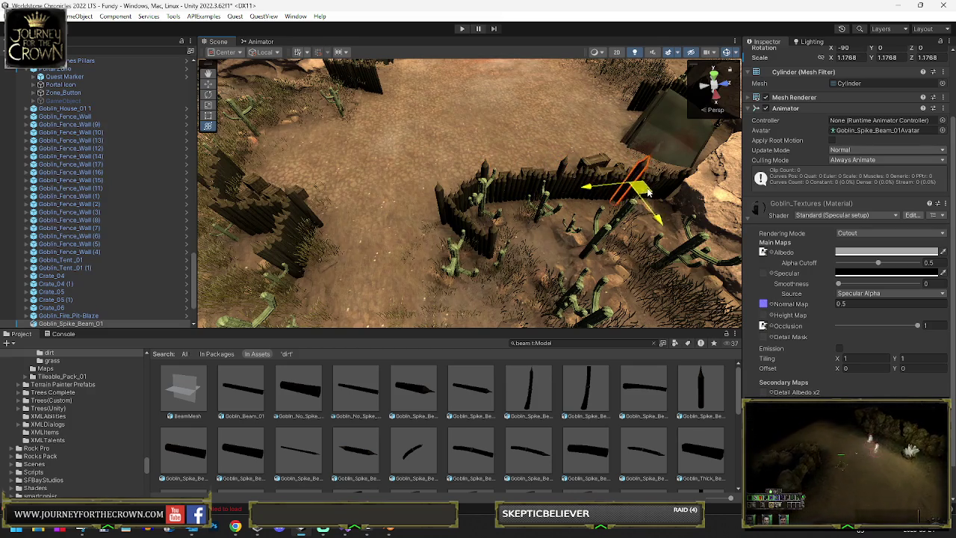
key(e)
key(f)
scroll(601, 205, down, 5)
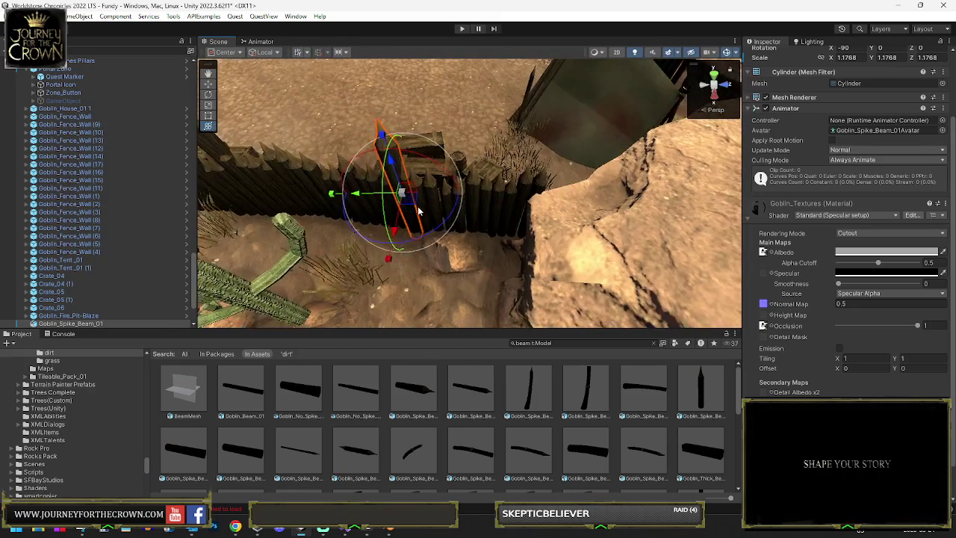
key(w)
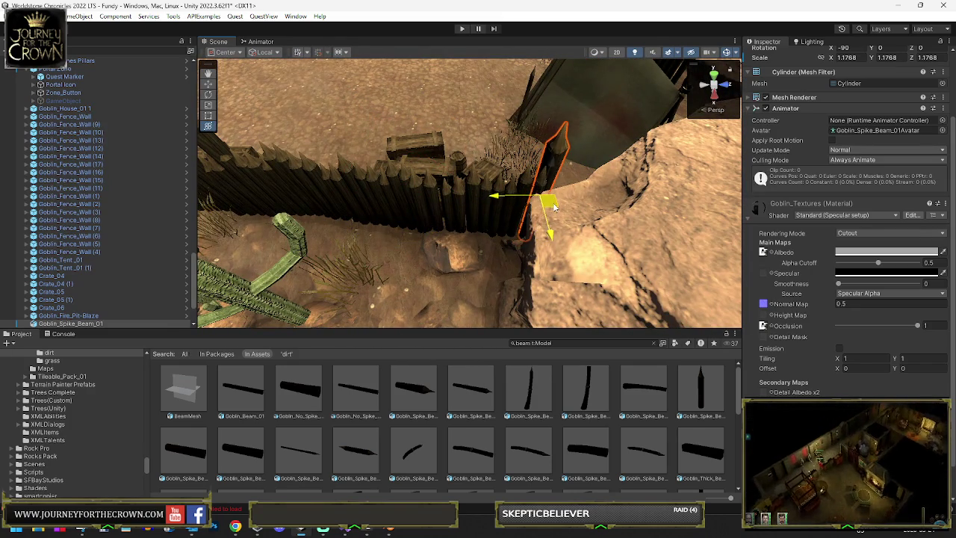
drag(552, 211, 411, 215)
mouse_move(308, 181)
mouse_down()
mouse_move(444, 163)
mouse_move(602, 159)
mouse_up()
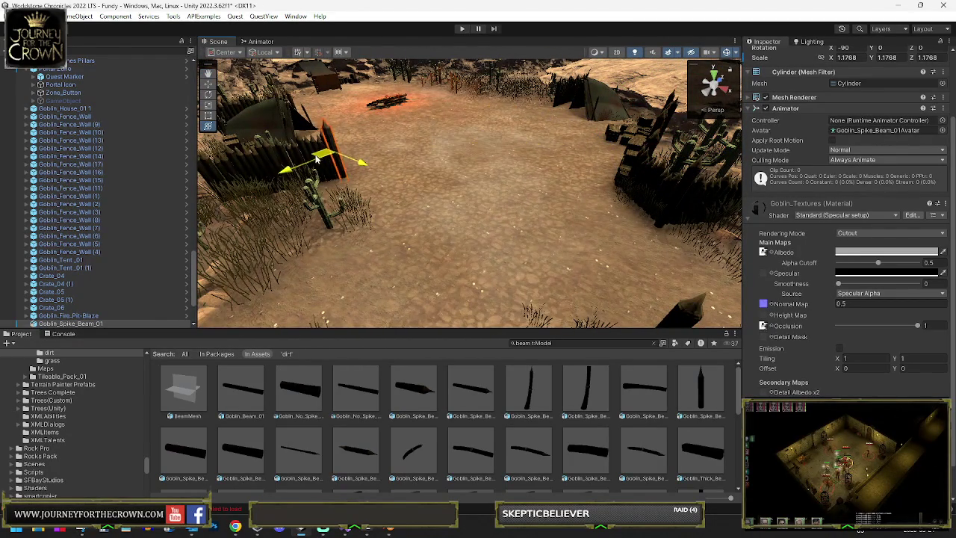
key(f)
key(e)
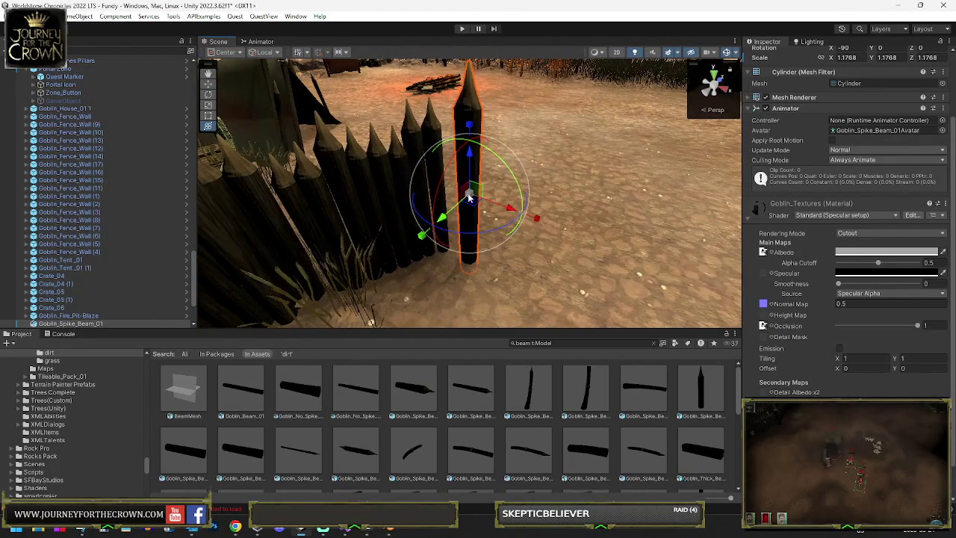
mouse_move(454, 182)
mouse_down()
mouse_move(325, 187)
mouse_move(542, 183)
mouse_move(624, 186)
mouse_move(648, 198)
mouse_move(430, 284)
mouse_up()
Duplicate the spike beam twice, then add an Angled_Thick_Beam to the scene
key(ctrl+d)
key(w)
key(ctrl+d)
key(w)
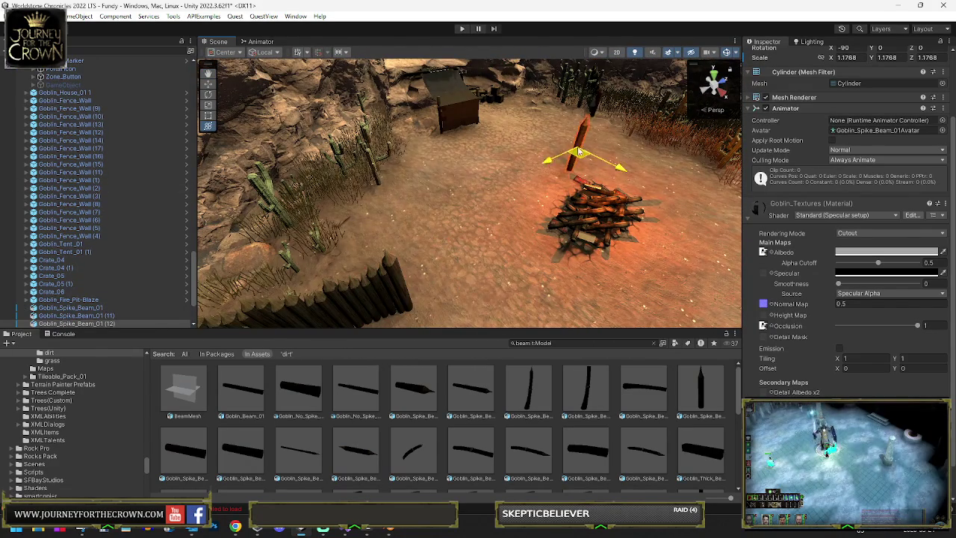
key(f)
key(e)
drag(469, 206, 768, 188)
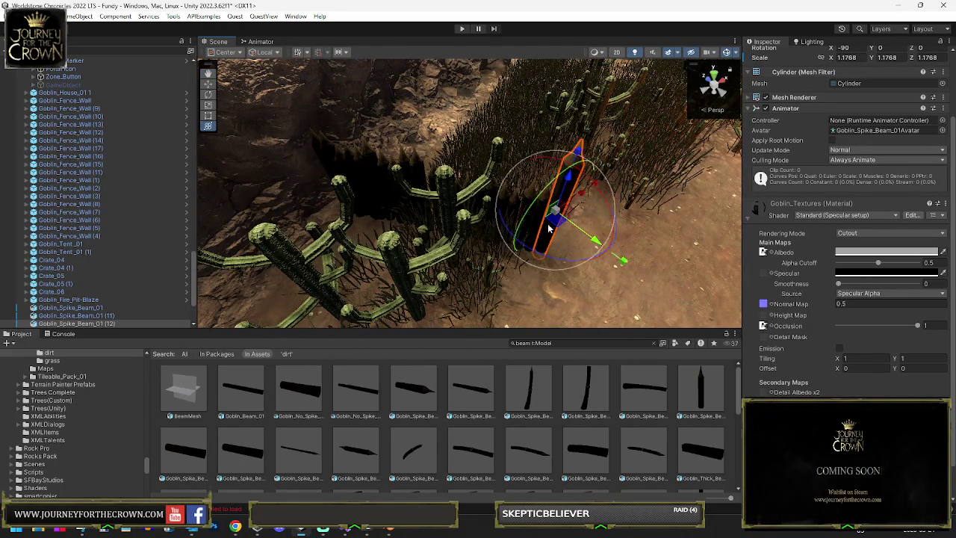
mouse_move(529, 385)
mouse_down()
mouse_move(709, 184)
mouse_move(531, 227)
mouse_up()
key(f)
Shrink and delete the angled thick beam, then bring Goblin_Thick_Beam_01 into the scene
drag(437, 200, 441, 237)
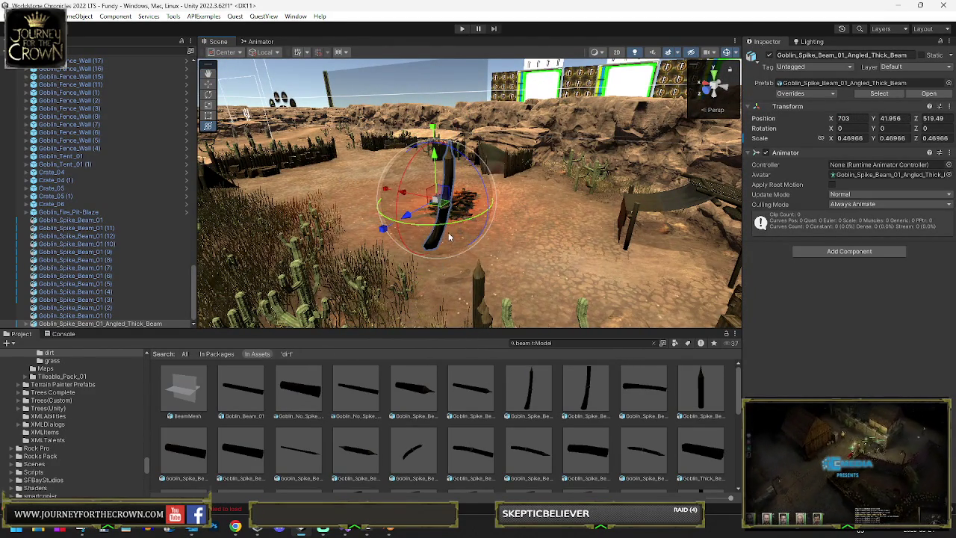
key(Delete)
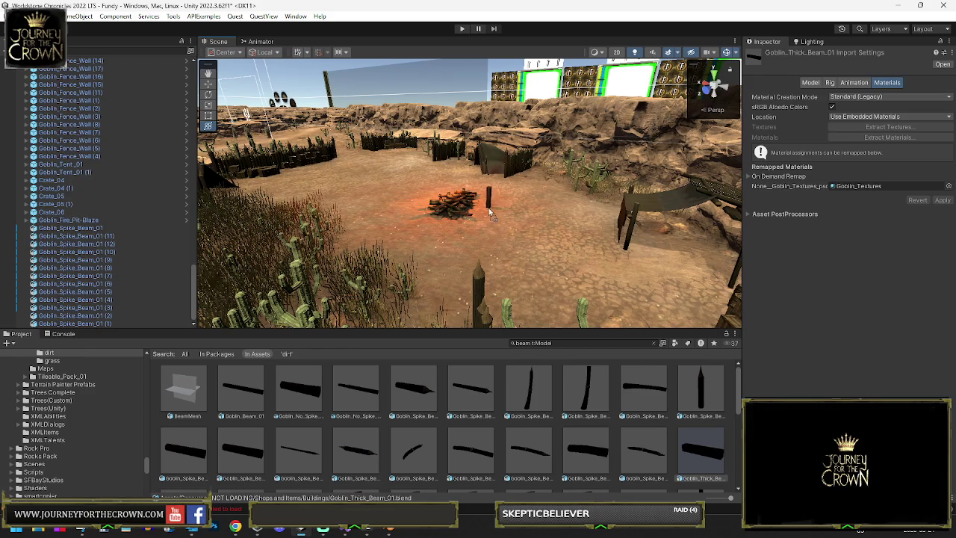
drag(490, 218, 489, 218)
key(f)
Try rotating and moving Goblin_Thick_Beam_01, then replace it with a Thick_Beam_Long post by the fire pit
mouse_move(470, 172)
mouse_down()
mouse_move(378, 323)
mouse_move(484, 166)
mouse_up()
key(r)
key(e)
scroll(513, 202, down, 5)
mouse_move(562, 186)
mouse_down()
mouse_move(581, 155)
mouse_move(584, 174)
mouse_move(824, 209)
mouse_up()
key(w)
key(e)
mouse_move(568, 131)
mouse_down()
mouse_move(520, 144)
mouse_move(564, 160)
mouse_move(571, 149)
mouse_move(581, 177)
mouse_move(566, 187)
mouse_move(585, 204)
mouse_up()
key(y)
key(Delete)
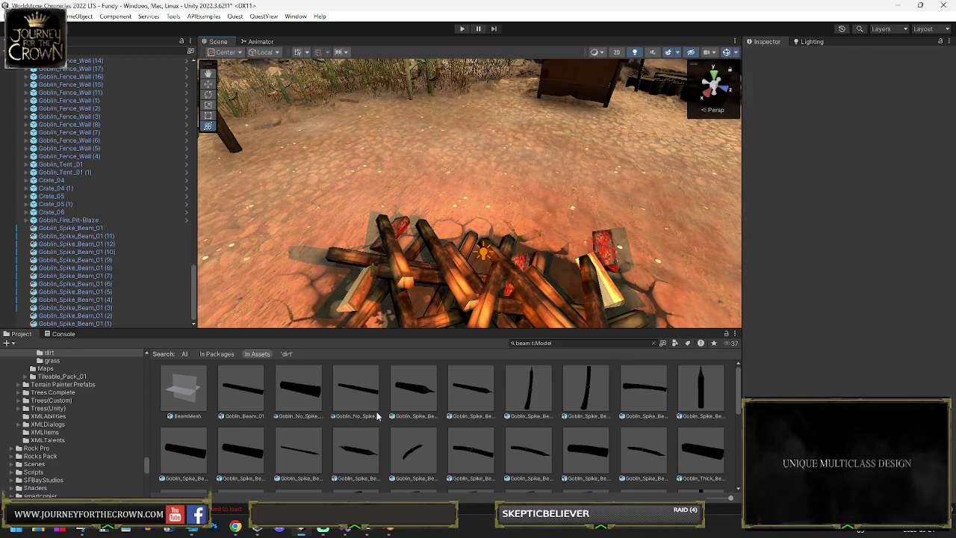
mouse_move(243, 453)
mouse_down()
mouse_move(553, 224)
mouse_move(545, 224)
mouse_up()
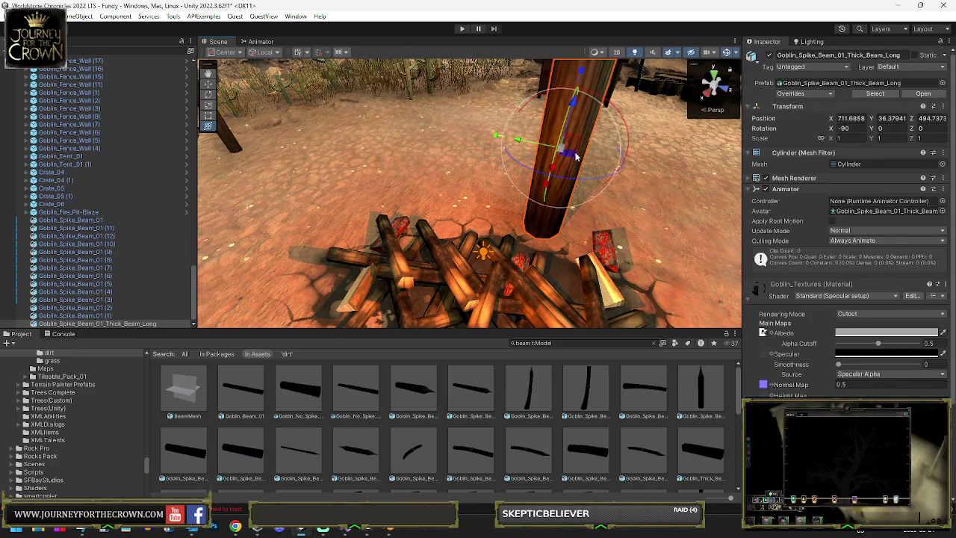
Lay the long beam flat on the ground and turn it beside the fire pit
drag(617, 112, 571, 151)
mouse_move(570, 107)
mouse_down()
mouse_move(577, 189)
mouse_move(604, 190)
mouse_move(486, 232)
mouse_move(550, 225)
mouse_move(458, 205)
mouse_move(345, 217)
mouse_up()
key(e)
key(f)
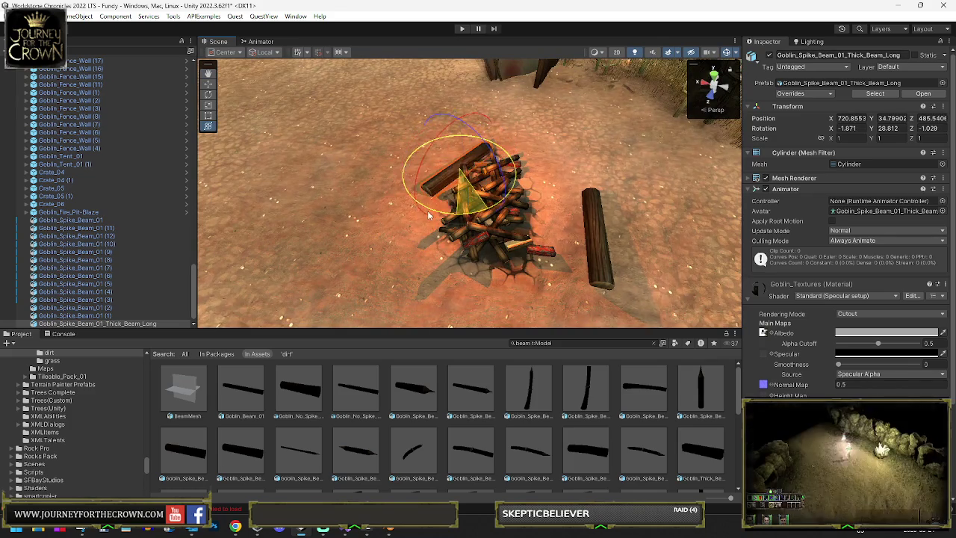
drag(432, 181, 483, 254)
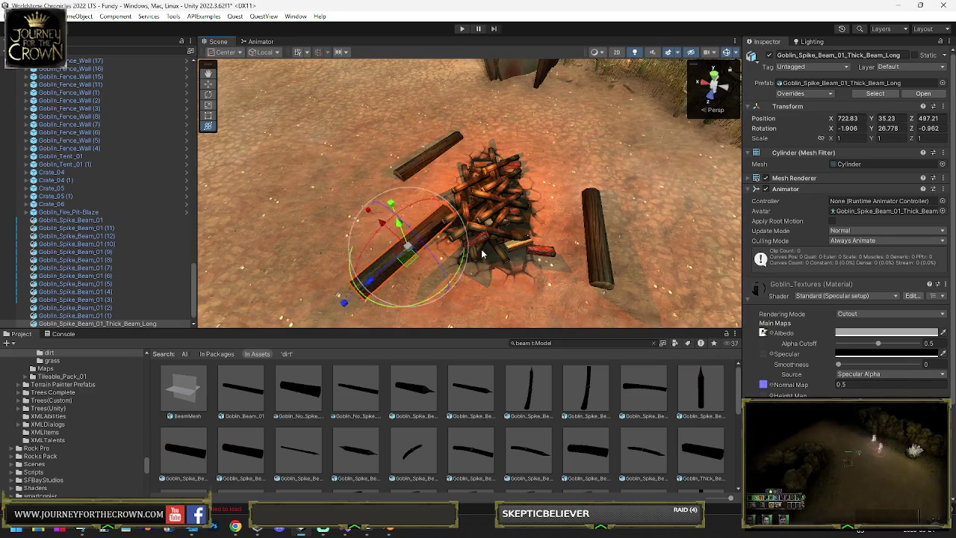
key(f)
mouse_move(449, 288)
mouse_down()
mouse_move(472, 234)
mouse_move(459, 250)
mouse_move(471, 247)
mouse_move(480, 264)
mouse_up()
drag(476, 195, 480, 185)
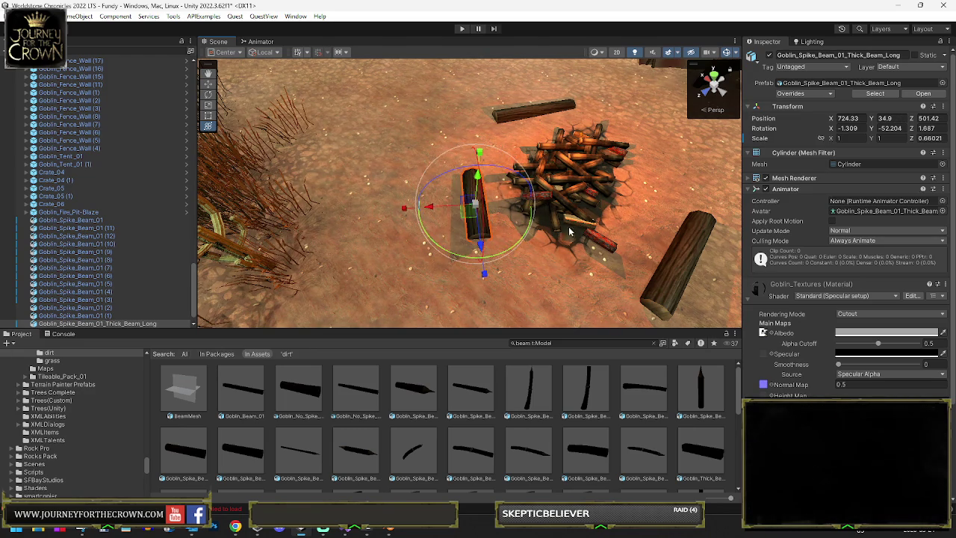
Move another log to the fire pit's right side and angle it down-right
click(678, 258)
drag(671, 263, 665, 253)
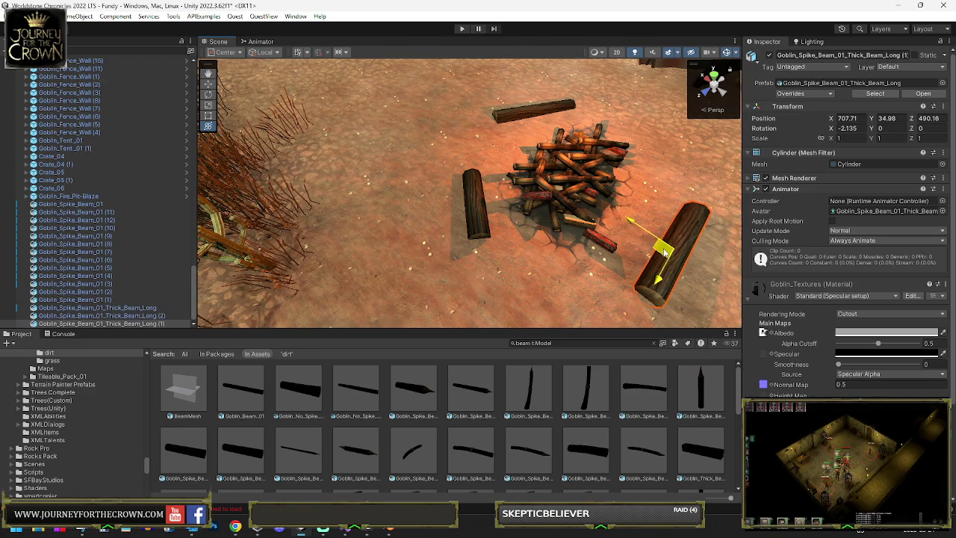
click(563, 118)
mouse_move(533, 127)
mouse_down()
mouse_move(536, 119)
mouse_move(666, 163)
mouse_up()
mouse_move(669, 209)
mouse_down()
mouse_move(670, 168)
mouse_move(658, 156)
mouse_move(523, 170)
mouse_move(234, 231)
mouse_up()
scroll(658, 156, down, 3)
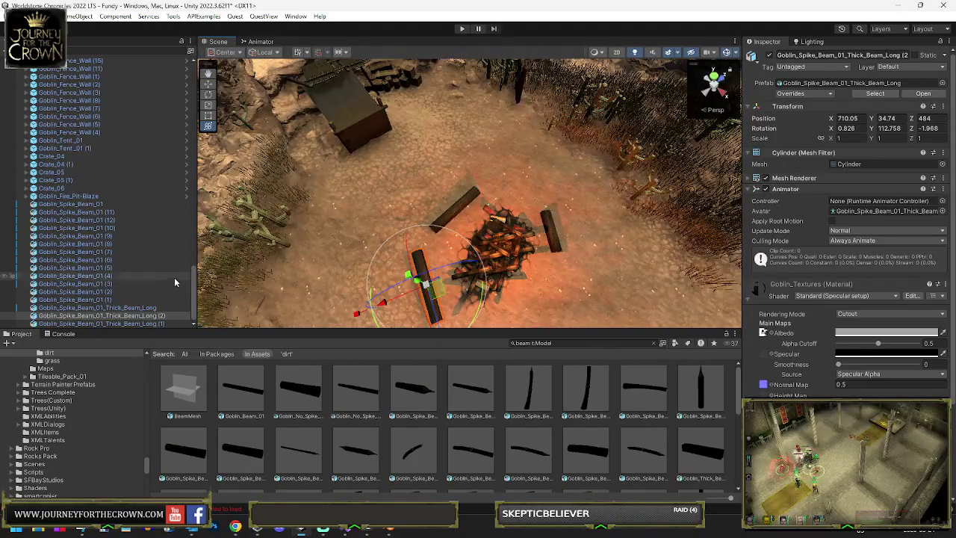
click(131, 308)
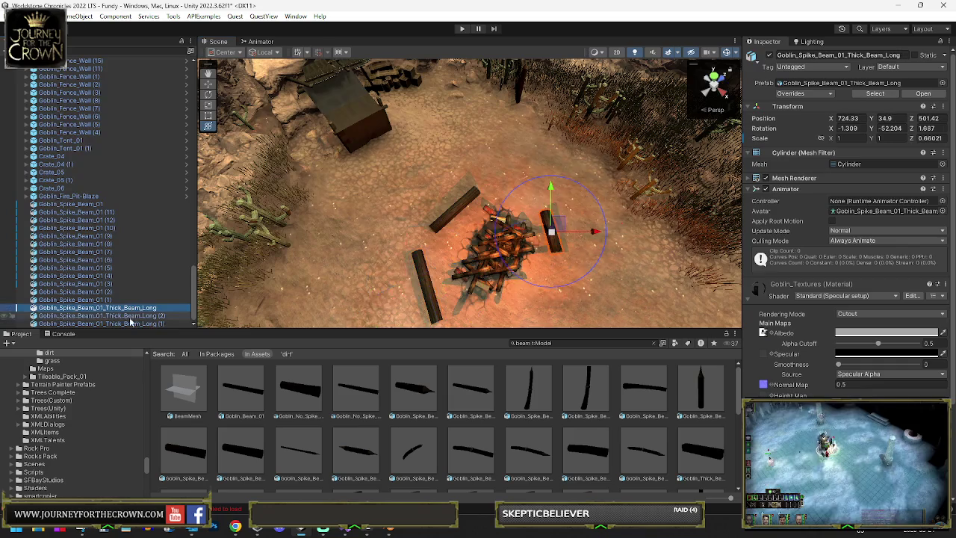
Select log seats, fire pit, spike beams and fence walls, excluding tents, crates and house, and create an empty parent
shift+click(105, 323)
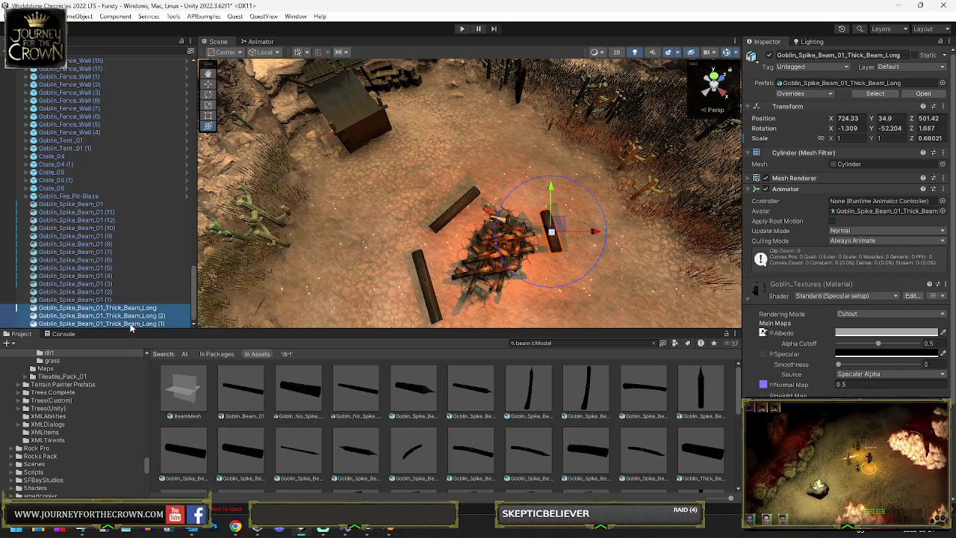
shift+click(71, 196)
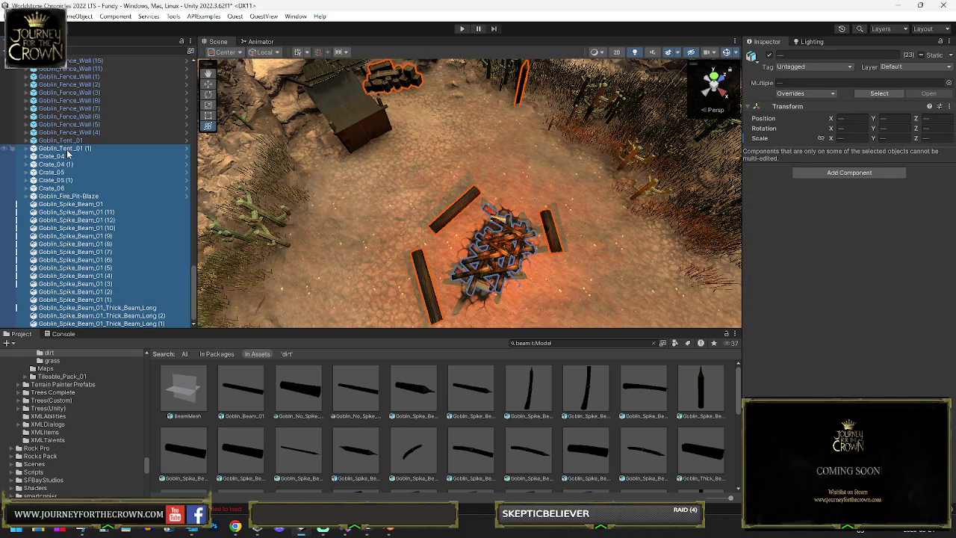
ctrl+click(68, 161)
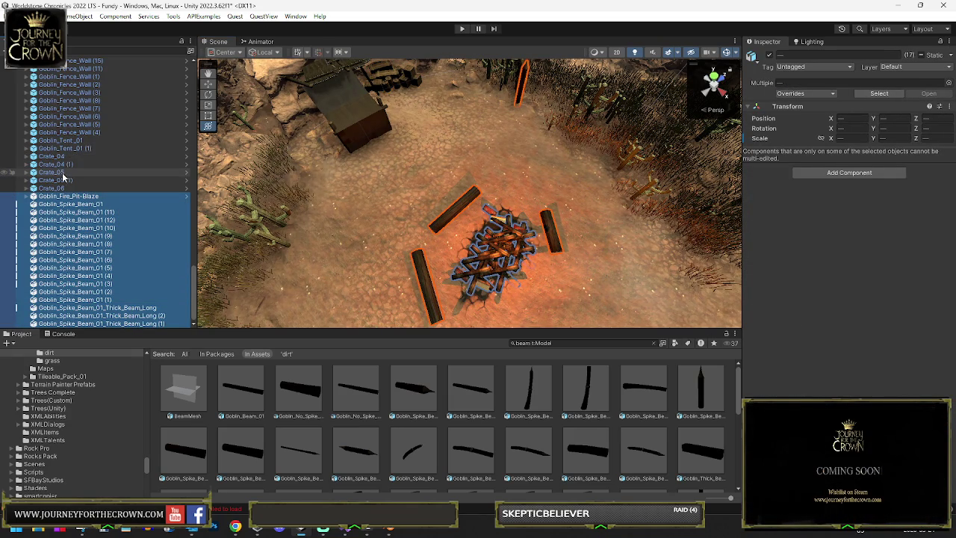
ctrl+click(65, 150)
scroll(63, 142, up, 5)
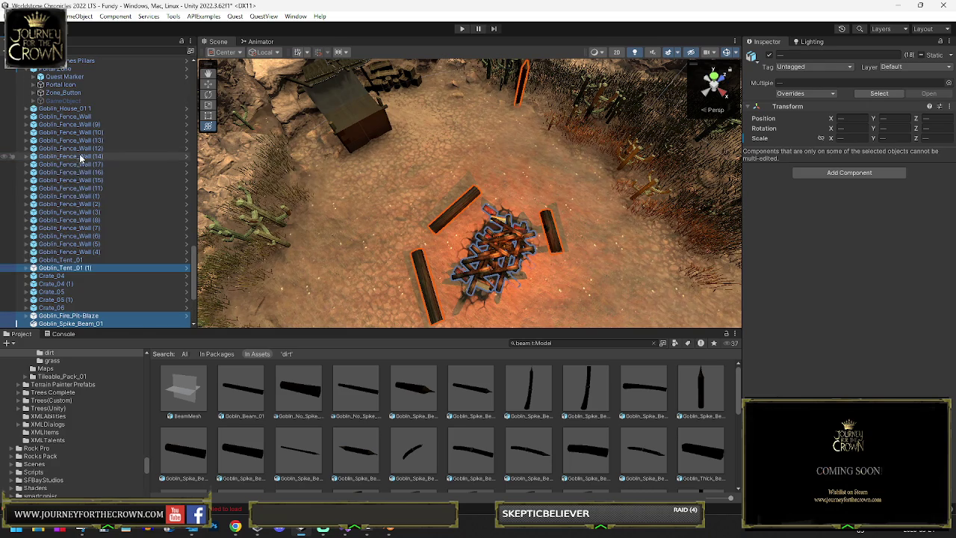
shift+click(64, 110)
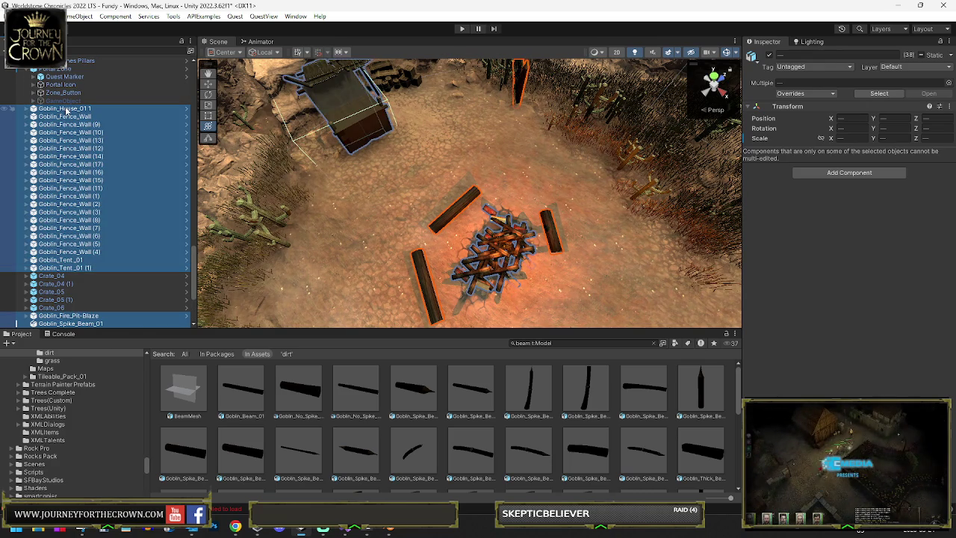
ctrl+click(66, 109)
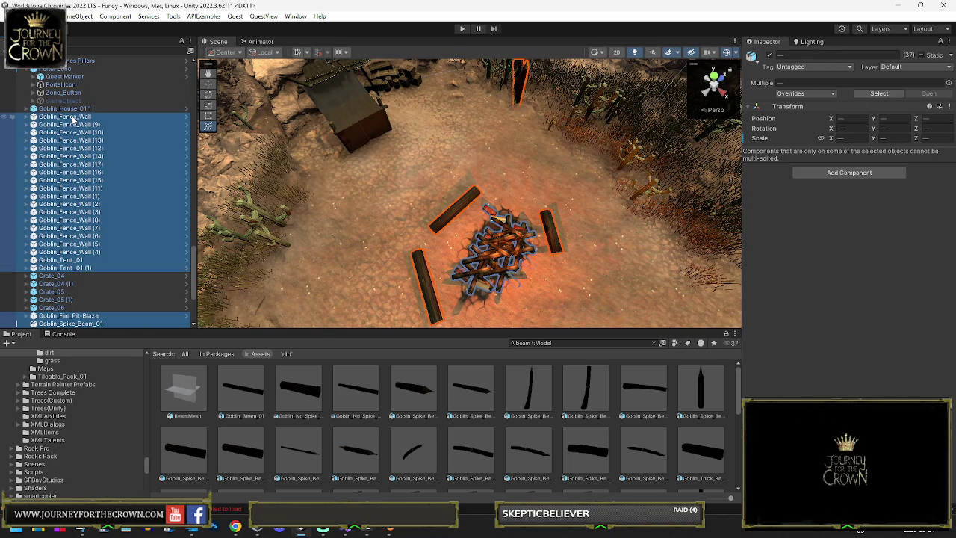
ctrl+click(72, 261)
ctrl+click(73, 277)
ctrl+click(67, 277)
right_click(79, 116)
click(117, 293)
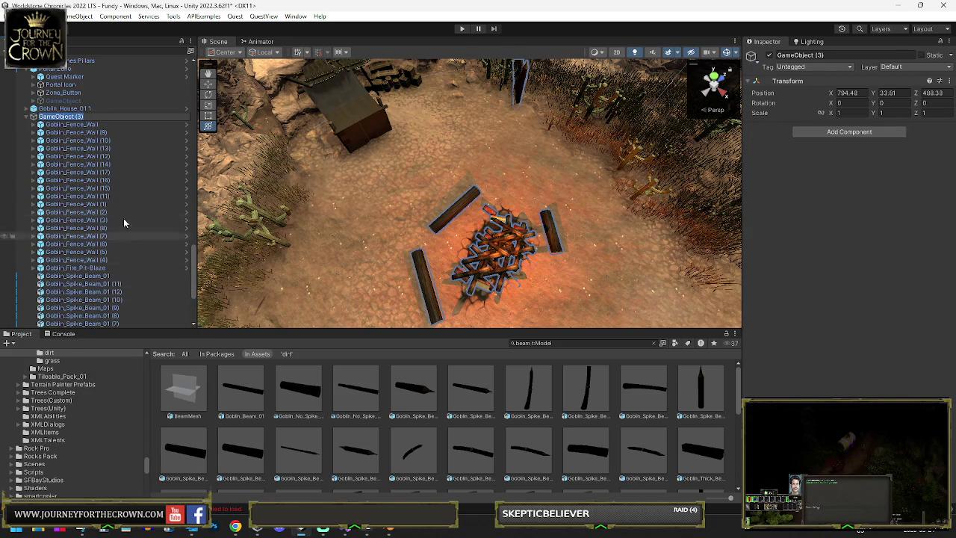
Rename the group 'Goblin wood' and add a RecastMeshObj set to Unwalkable Surface
text(Gobl)
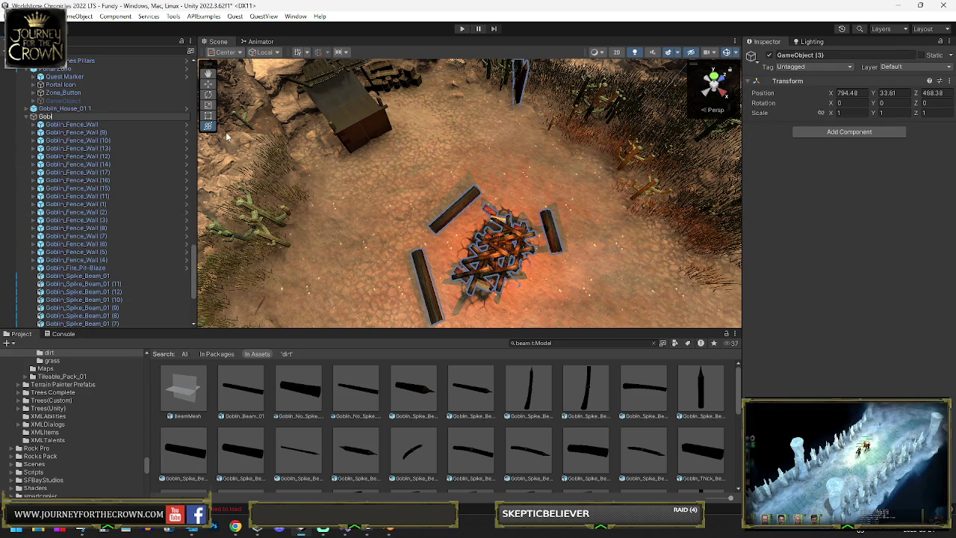
text(in wood)
key(Return)
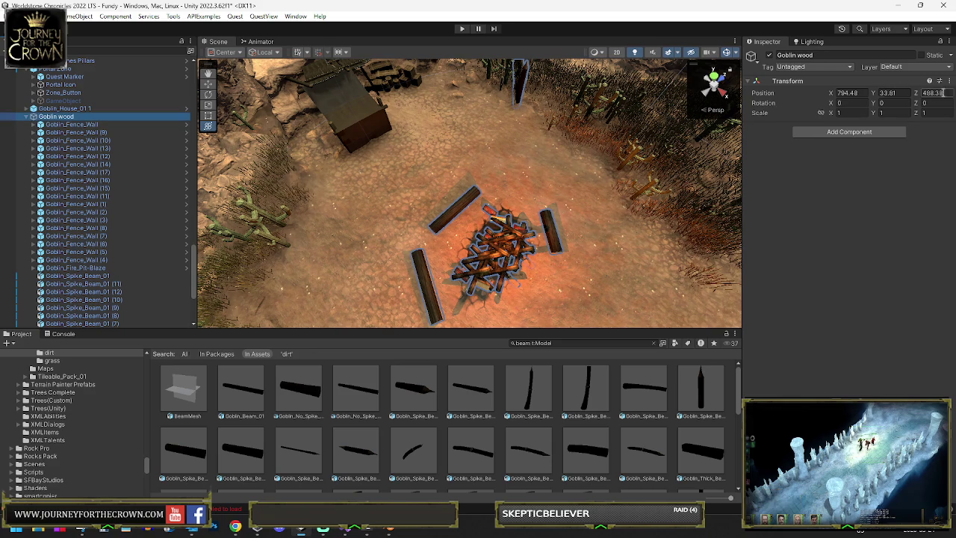
click(867, 133)
text(recas)
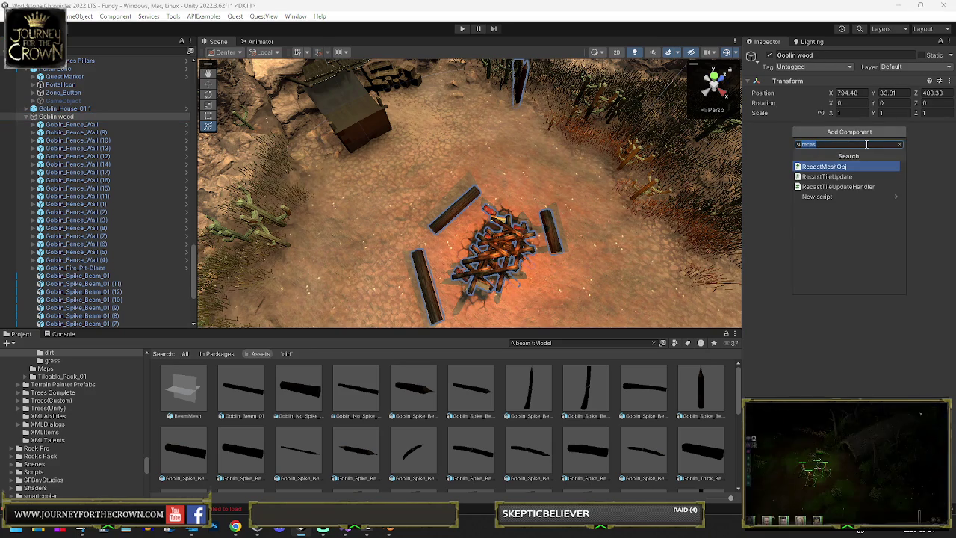
key(Return)
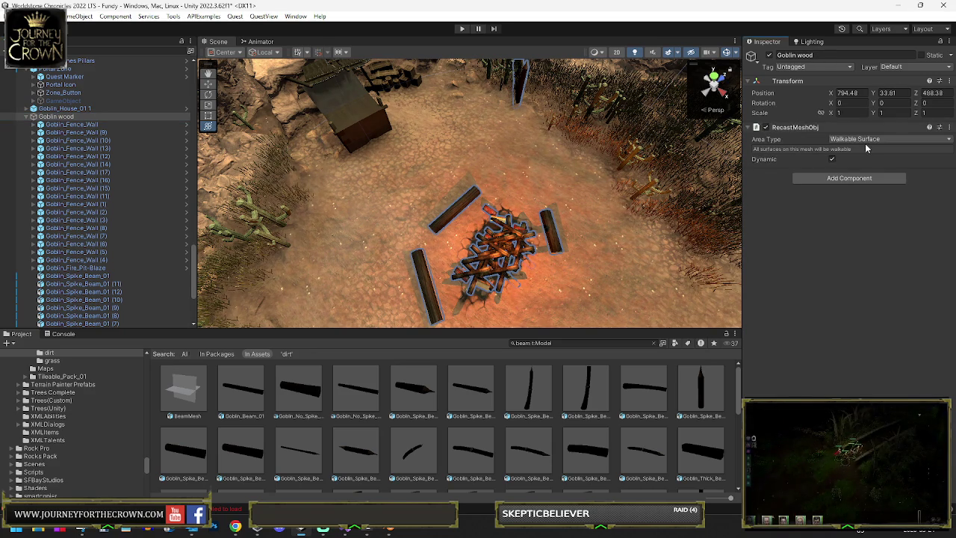
click(854, 138)
click(867, 150)
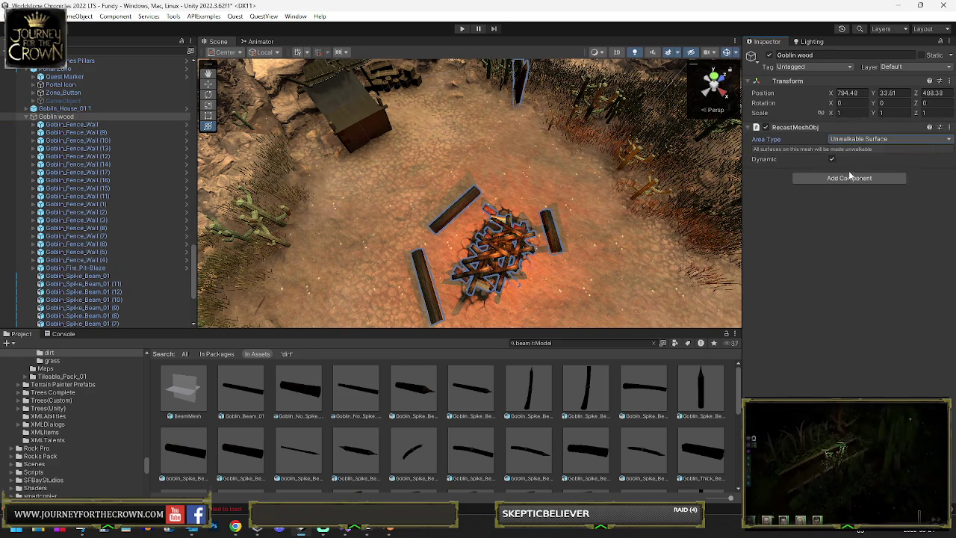
Add a Mesh Combiner, combine all meshes and attach the texture to the combined mesh
click(848, 178)
text(combin)
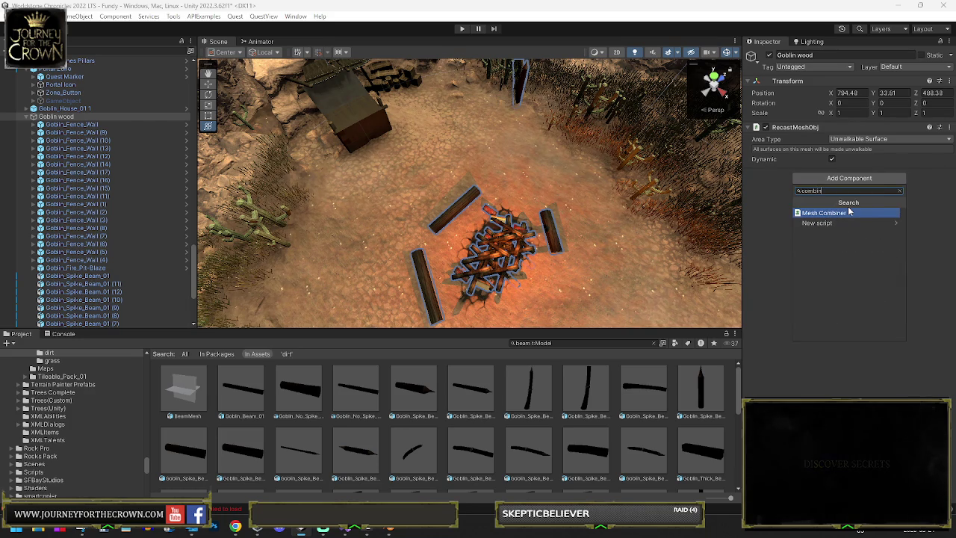
click(849, 212)
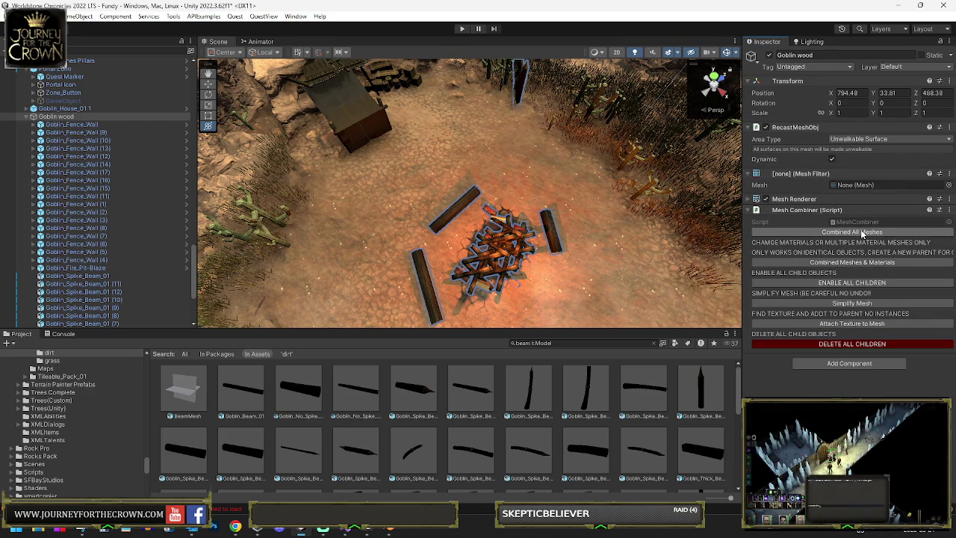
click(854, 232)
click(852, 323)
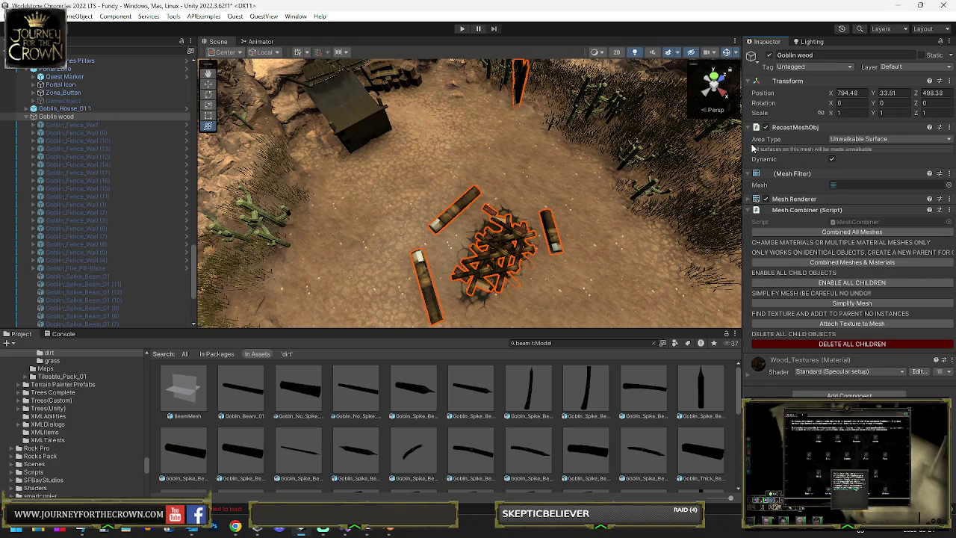
Locate Goblin_Textures through a fence wall's Mesh Renderer, then reselect the Goblin wood group
click(751, 200)
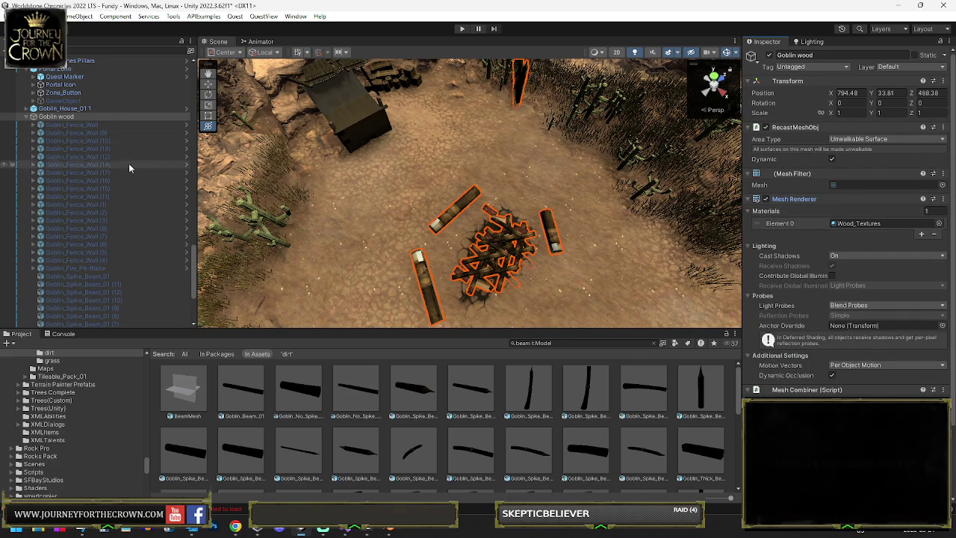
click(97, 157)
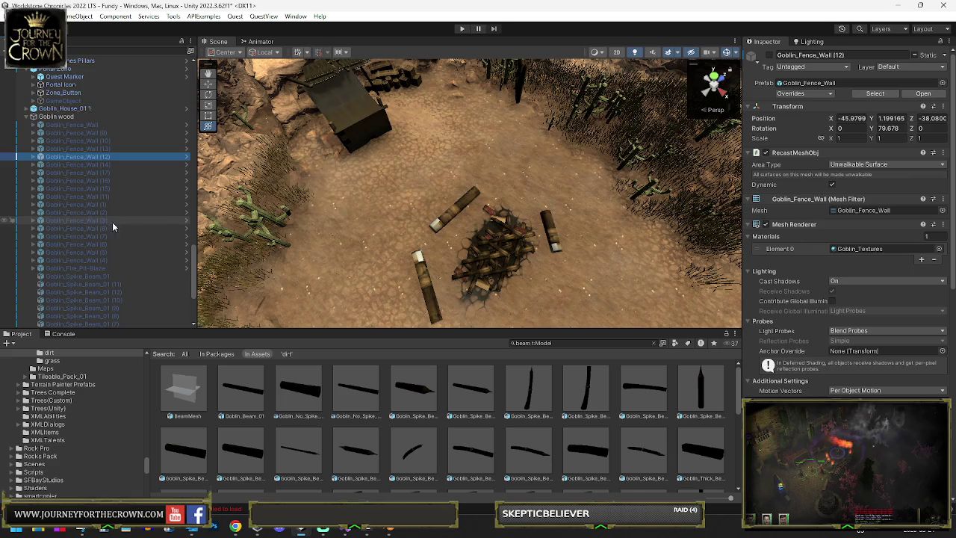
click(860, 249)
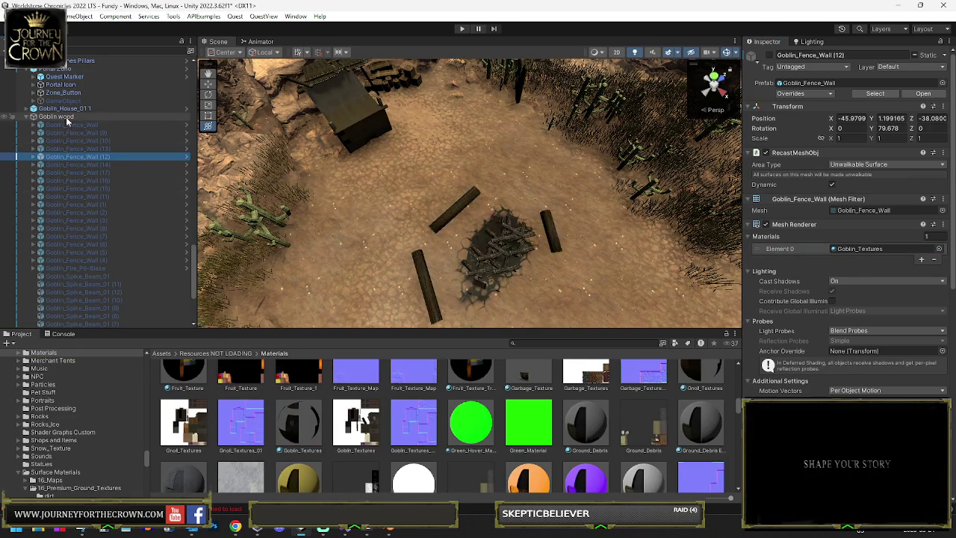
drag(472, 207, 527, 205)
key(f)
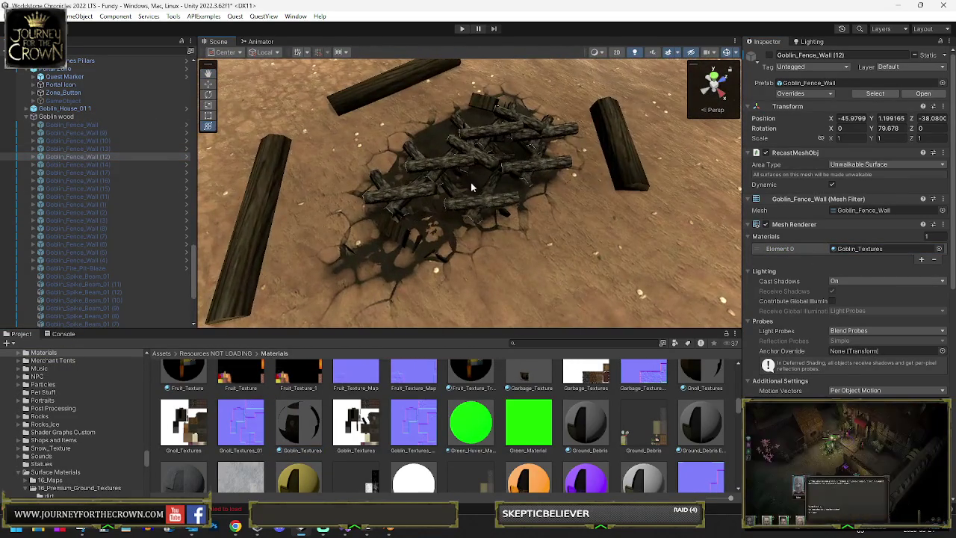
click(511, 174)
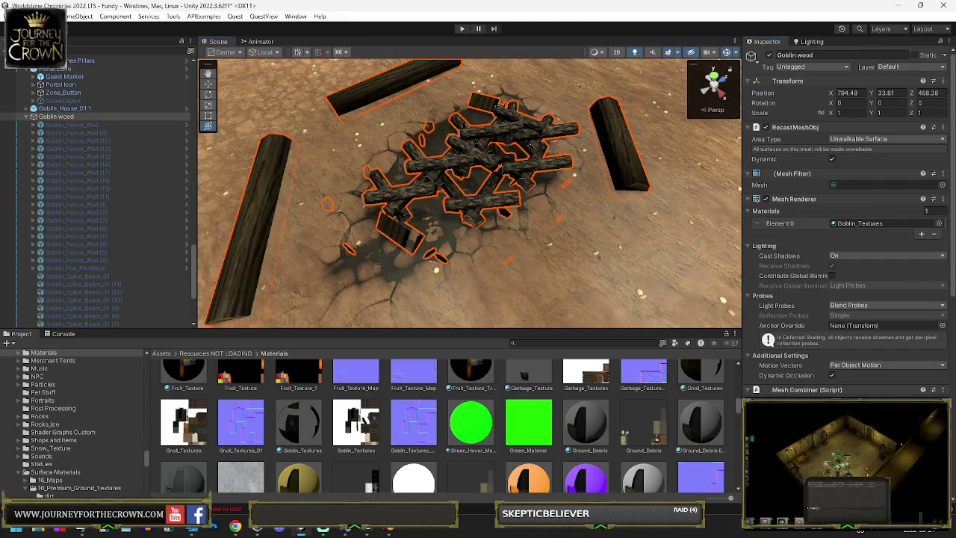
Turn off the combined mesh's rendering and move the fire pit out of Goblin wood
click(764, 200)
click(398, 174)
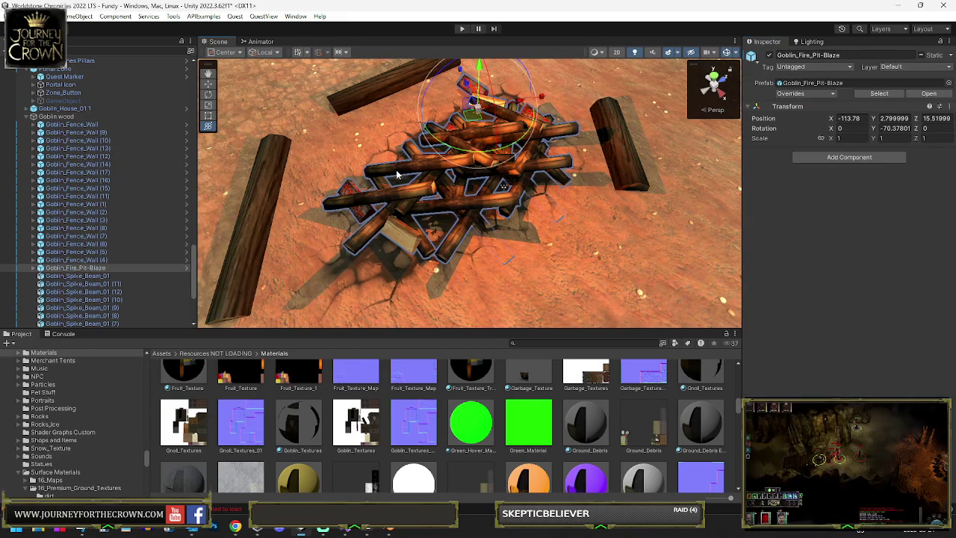
drag(75, 267, 78, 119)
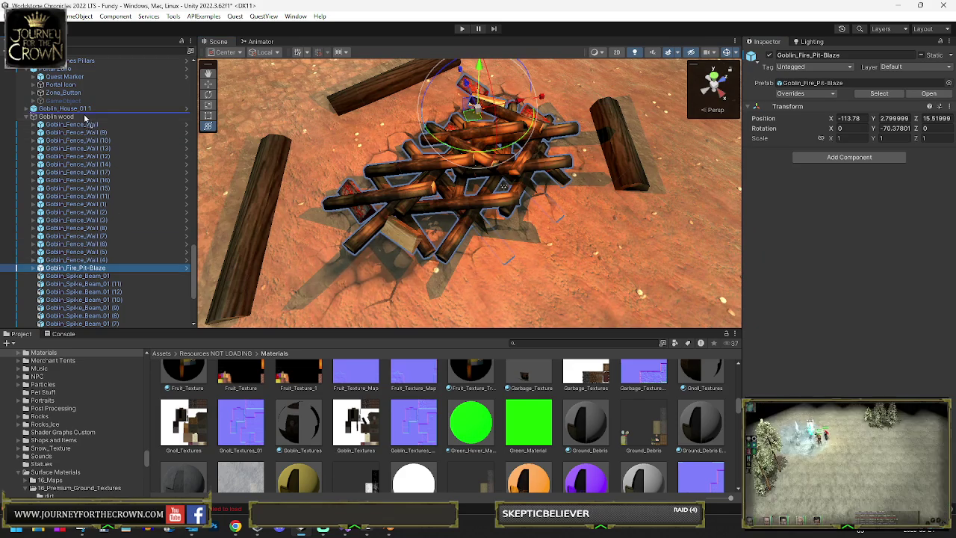
Frame Goblin wood and open its mesh details: 12875 vertices, 10650 triangles
click(71, 124)
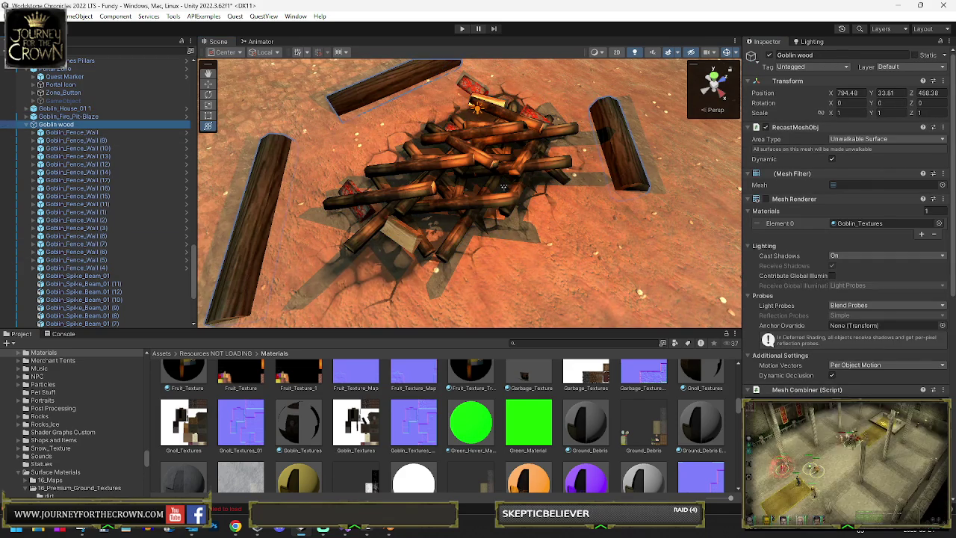
key(f)
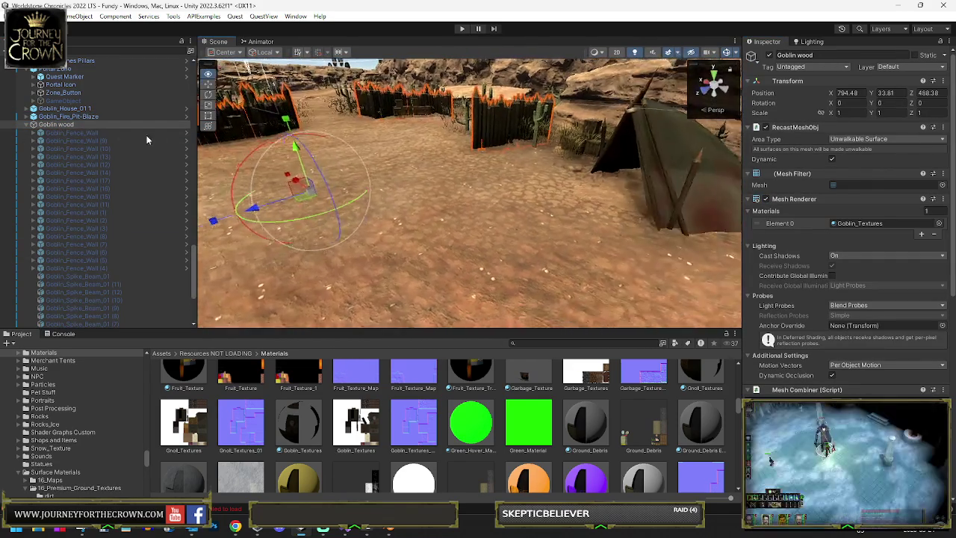
drag(387, 158, 528, 158)
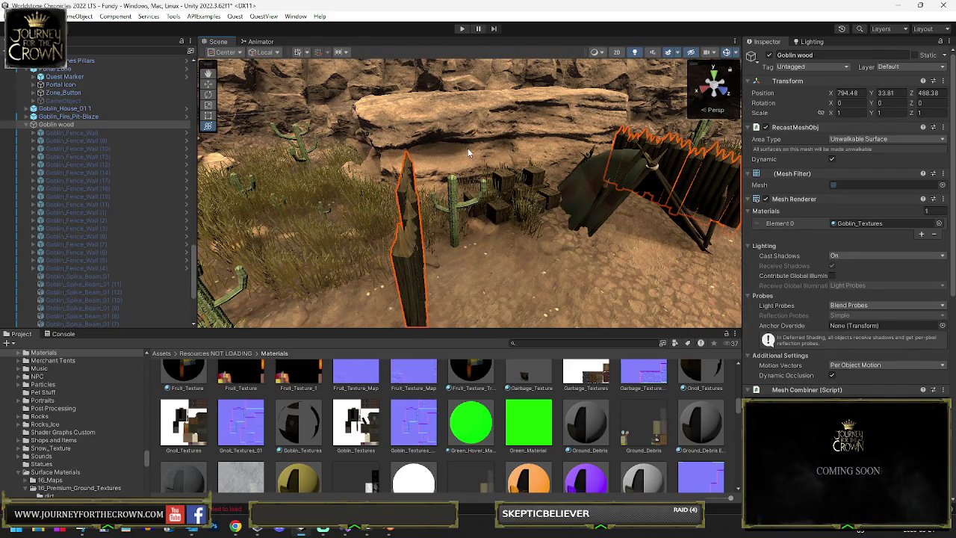
double_click(852, 186)
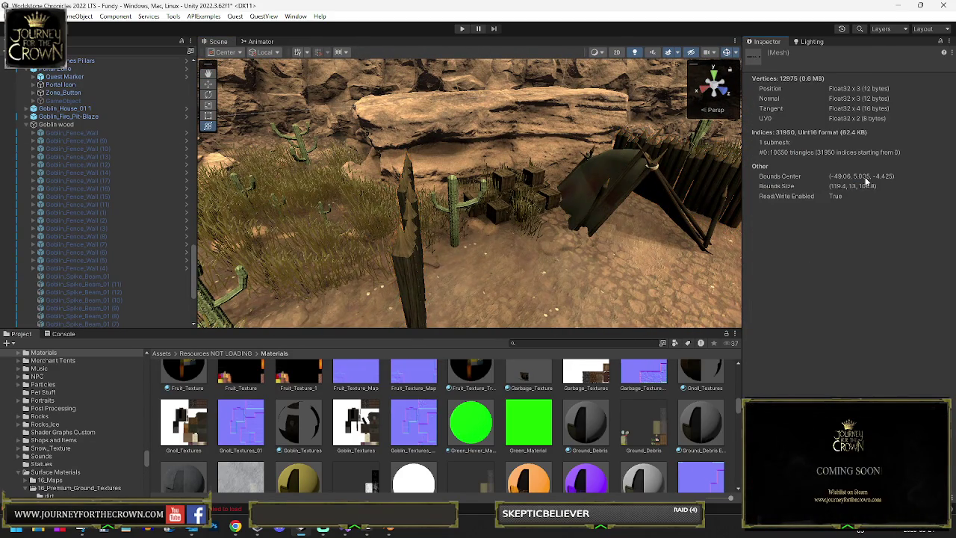
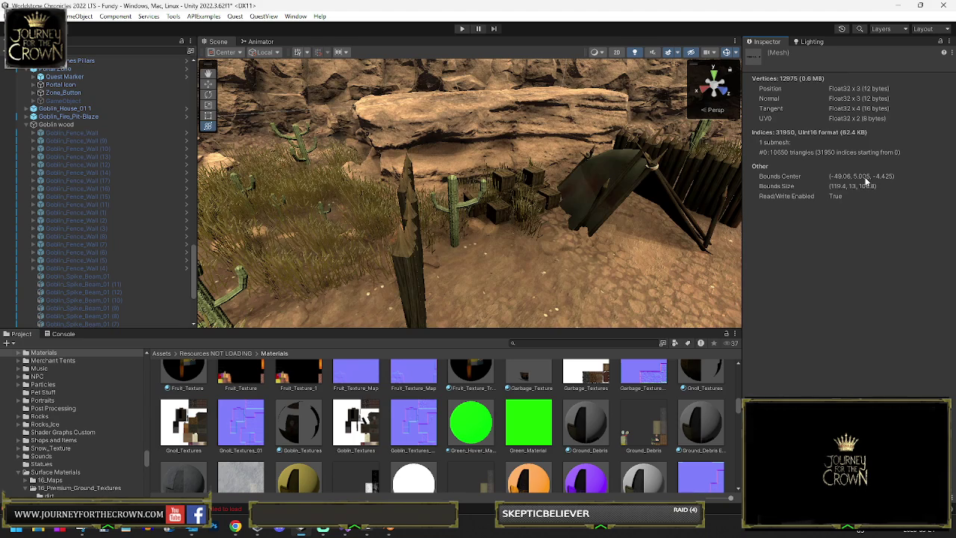
Select Goblin wood and search for a combine component without adding one
click(408, 269)
scroll(752, 284, down, 5)
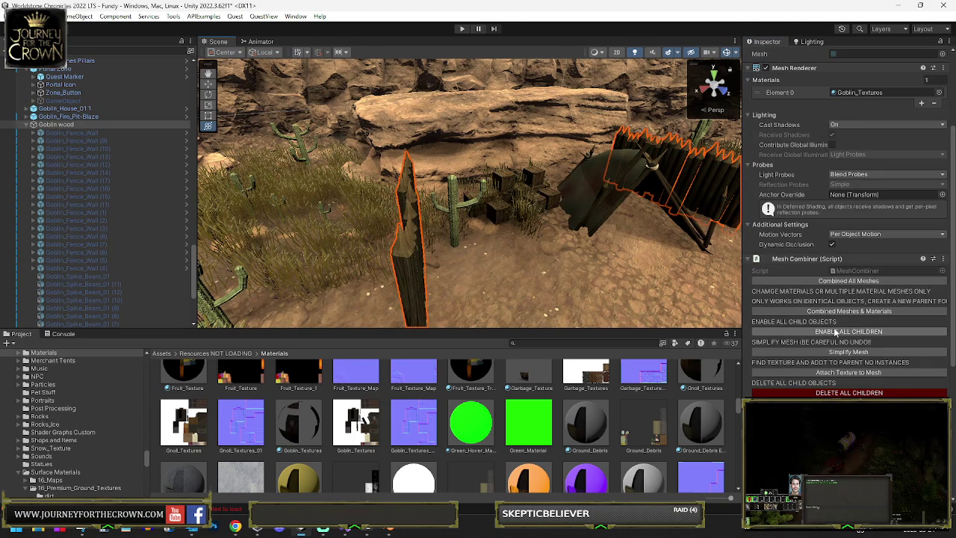
scroll(833, 348, down, 5)
scroll(850, 224, down, 4)
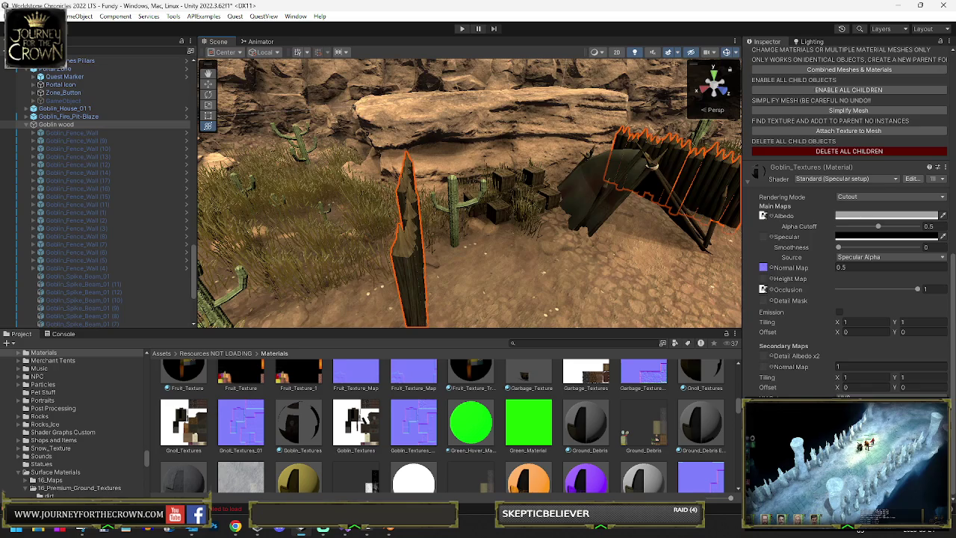
key(ctrl+shift+a)
text(combin)
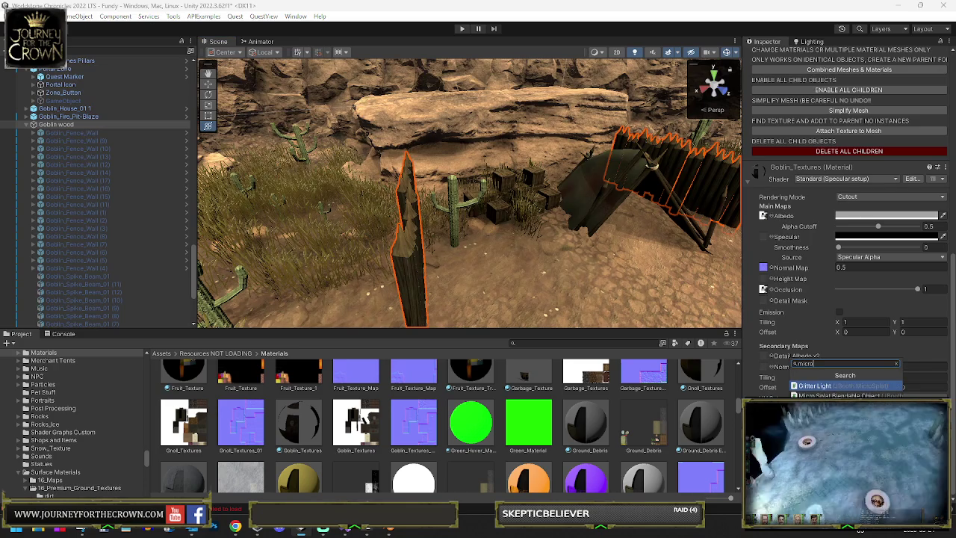
key(Escape)
scroll(849, 224, up, 4)
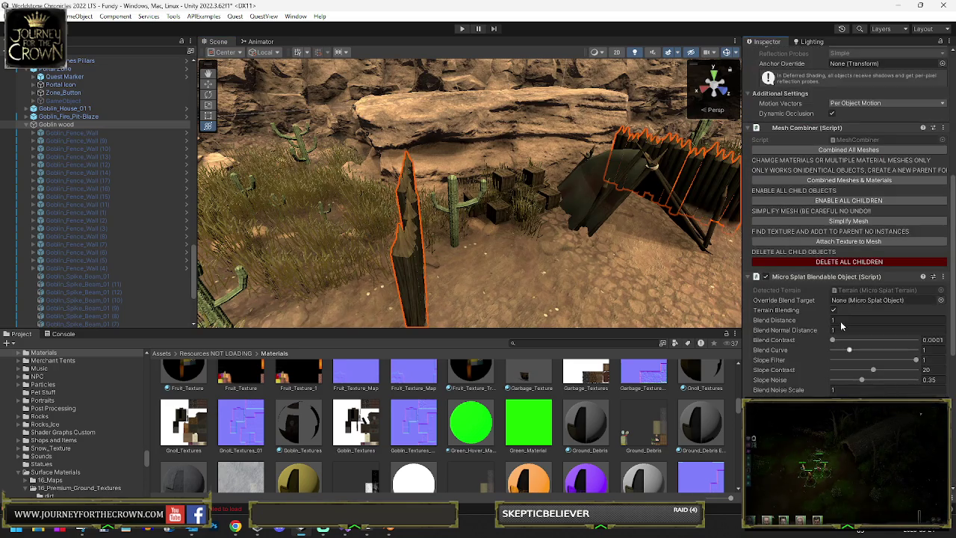
Set Goblin wood's blend distance to 0.46 and slope filter to 0.952
key(w)
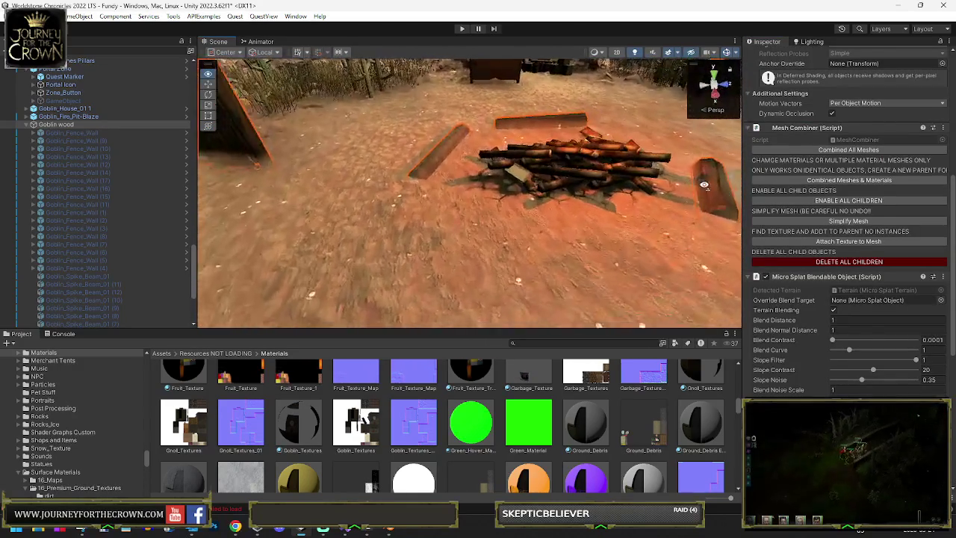
key(w)
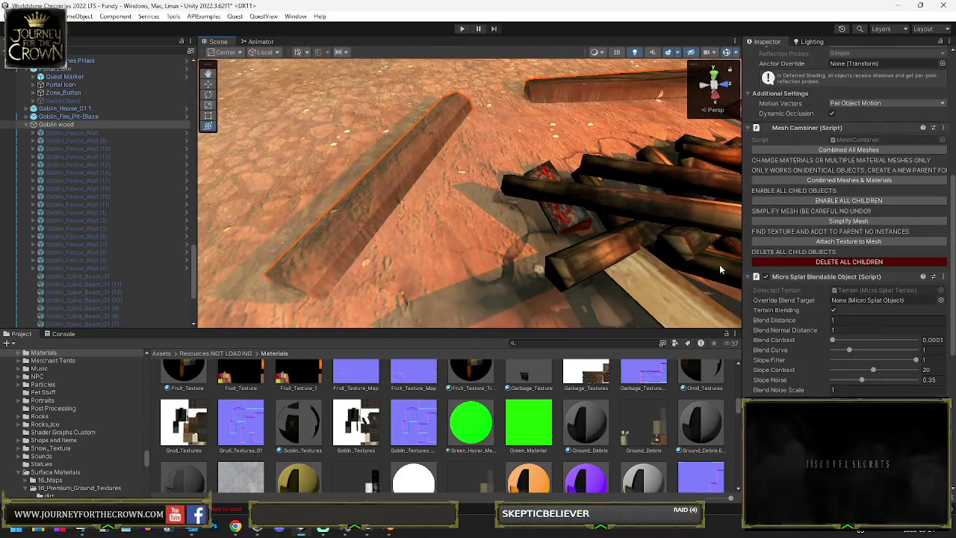
text(0.55)
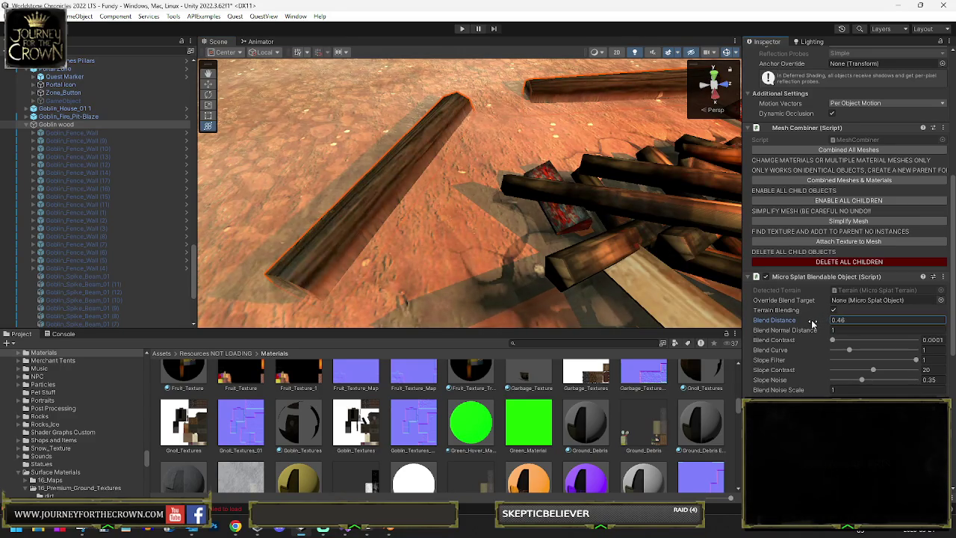
drag(815, 323, 808, 322)
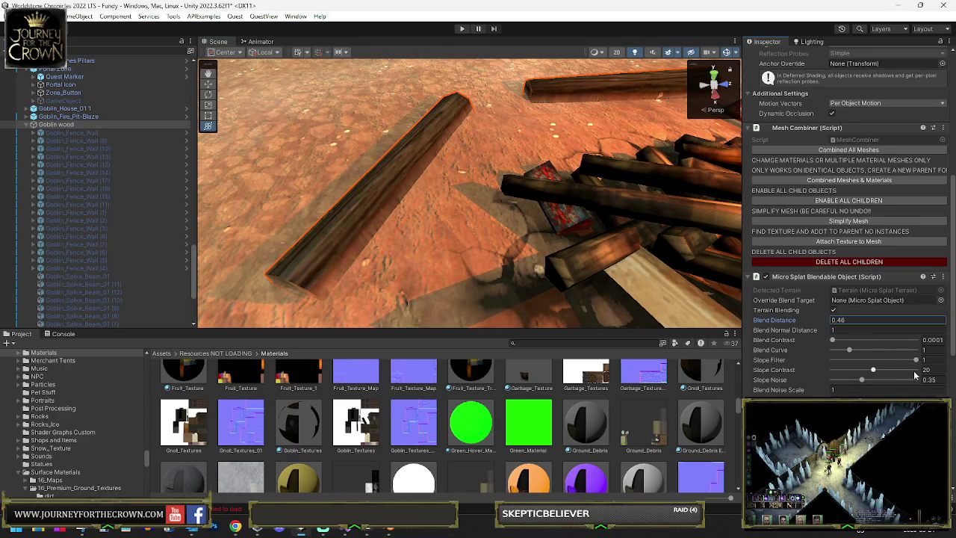
drag(916, 361, 912, 361)
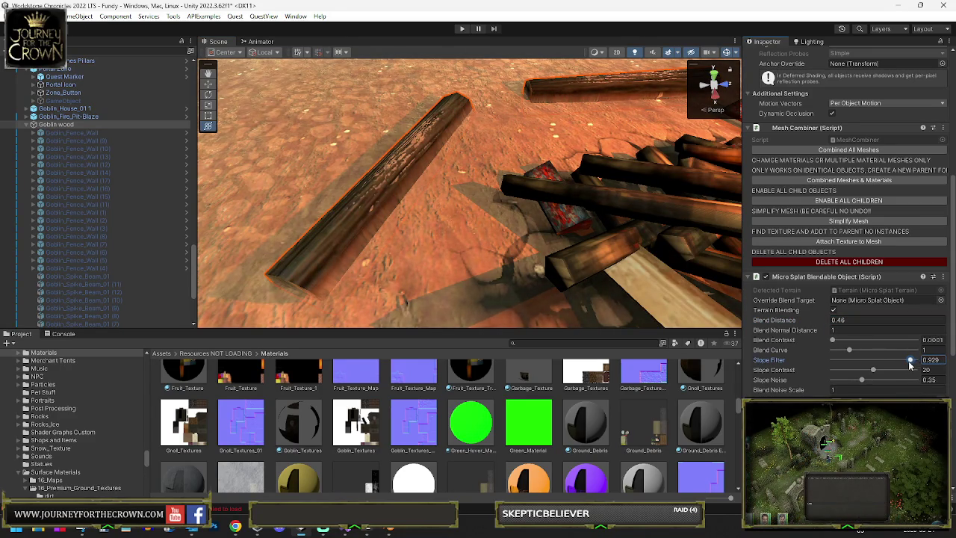
mouse_move(598, 197)
mouse_down()
mouse_move(487, 166)
mouse_move(495, 143)
mouse_move(568, 224)
mouse_move(874, 373)
mouse_move(876, 362)
mouse_move(859, 361)
mouse_move(866, 357)
mouse_up()
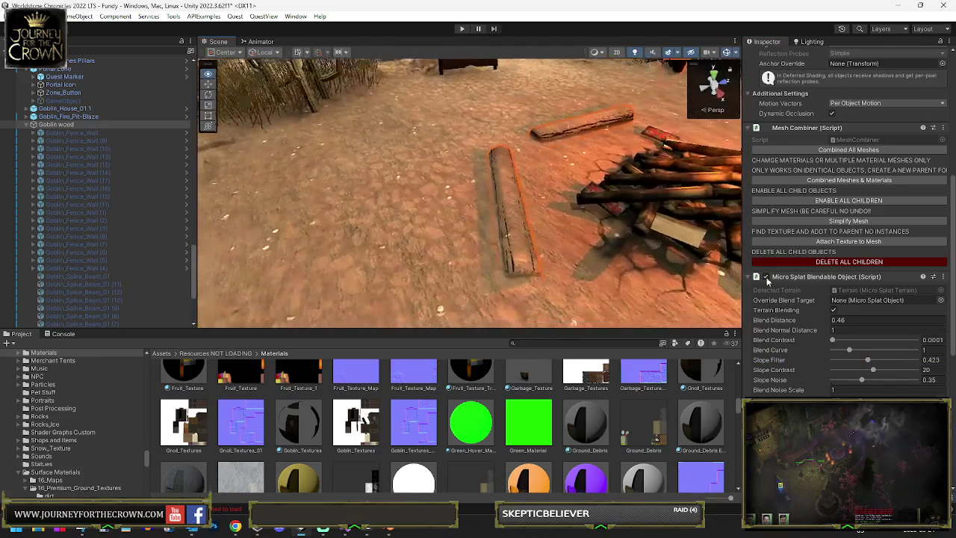
Raise the slope filter to 0.947 and re-enable all Goblin wood child objects
drag(871, 358, 917, 360)
mouse_move(388, 172)
mouse_down()
mouse_move(383, 165)
mouse_move(374, 202)
mouse_up()
scroll(906, 161, up, 10)
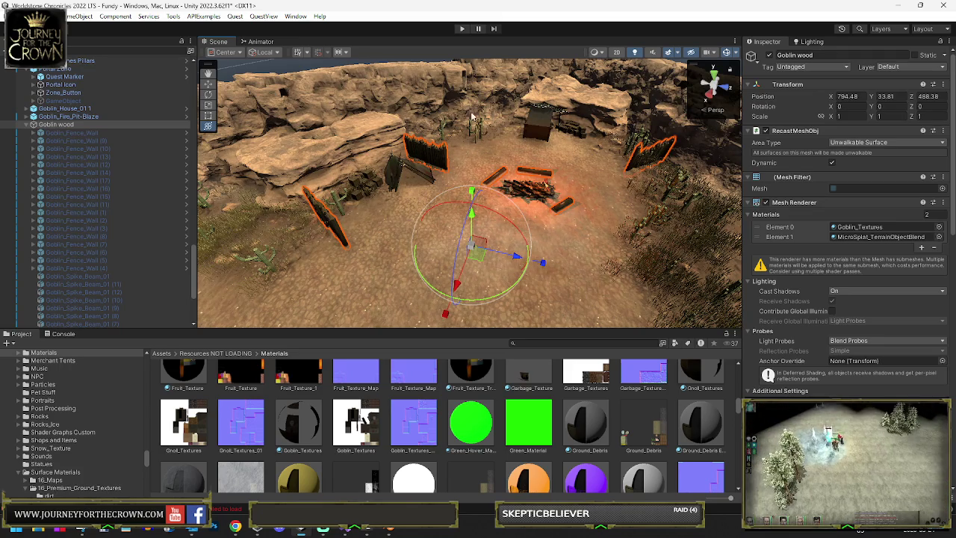
key(f)
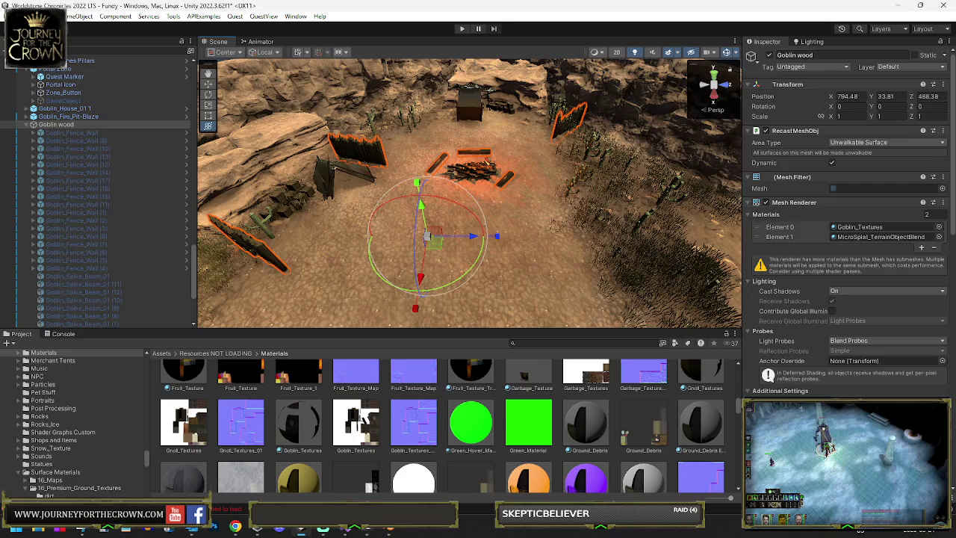
scroll(848, 224, down, 4)
click(832, 363)
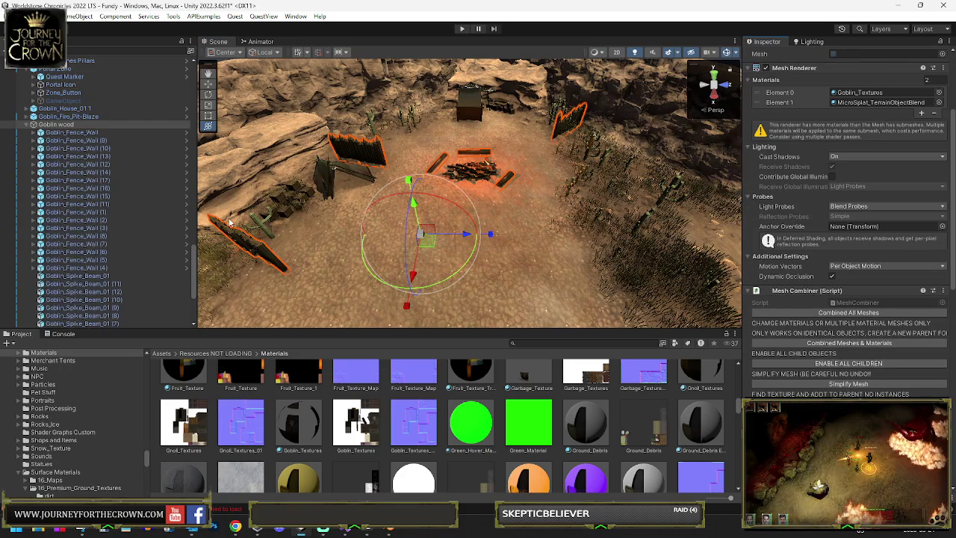
Group the three long thick spike beams under a new empty parent named Benches
scroll(142, 233, down, 5)
click(105, 275)
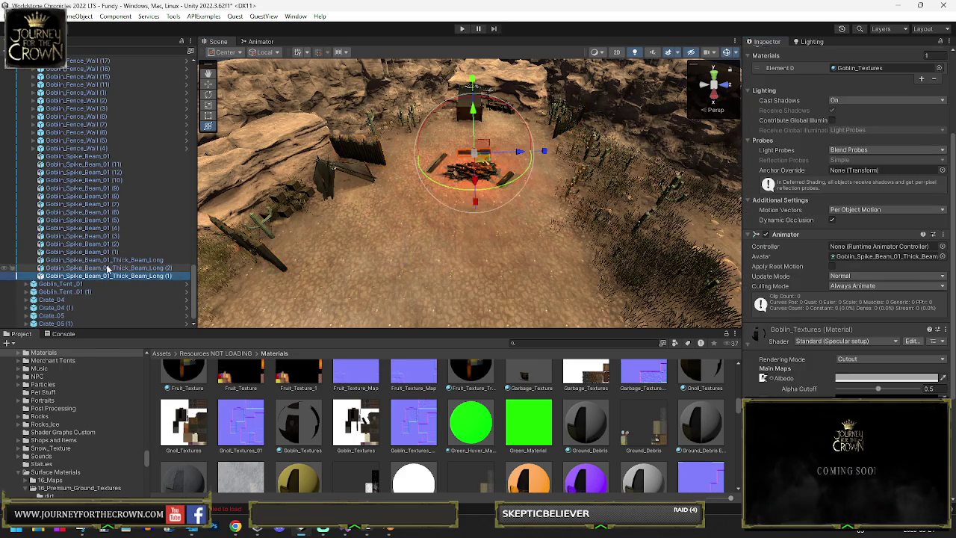
shift+click(105, 260)
right_click(105, 263)
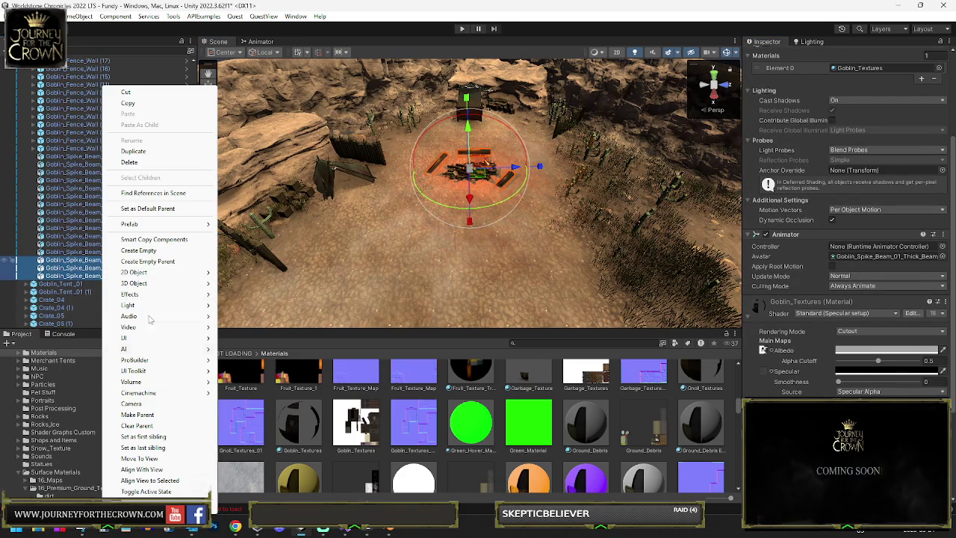
click(149, 262)
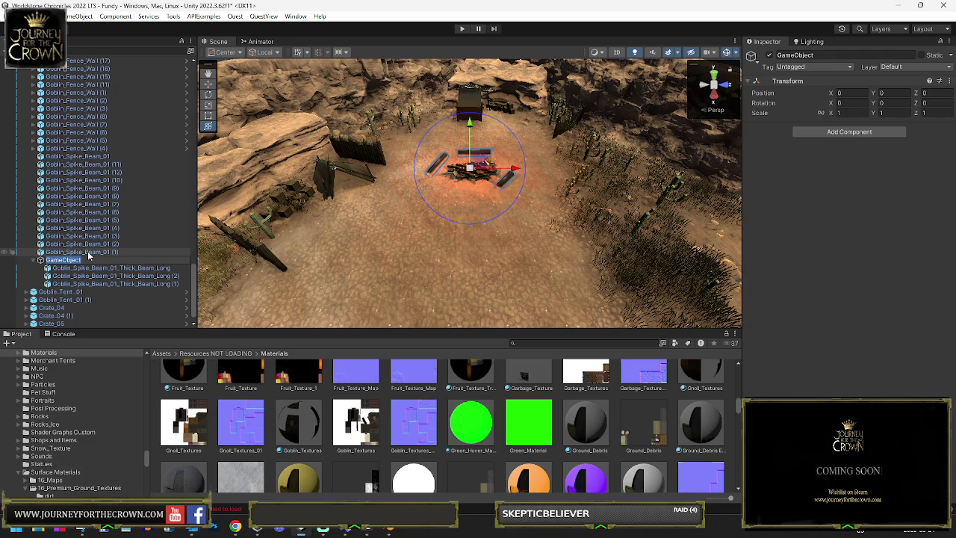
text(Benches)
key(Return)
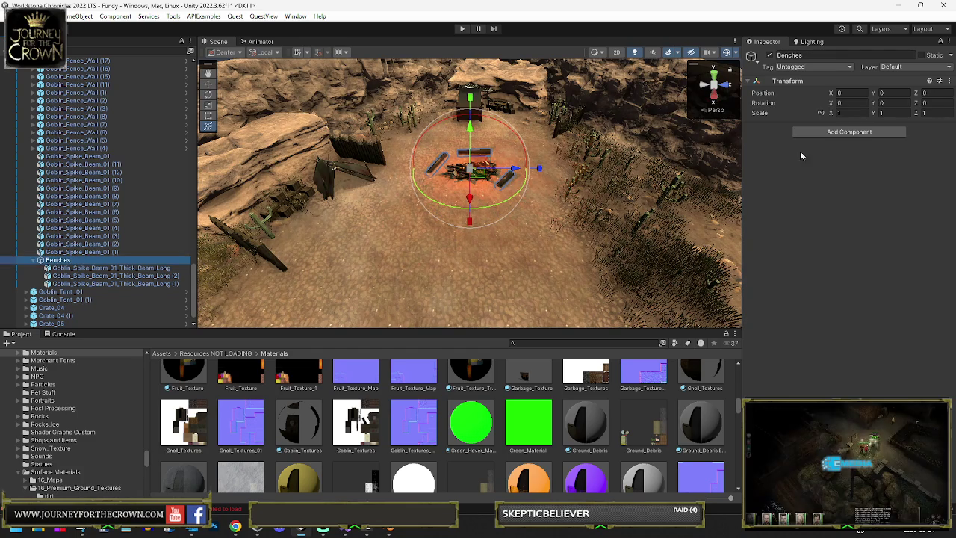
Add Micro Splat Blendable Object and Mesh Combiner components to Benches
click(850, 132)
text(micro)
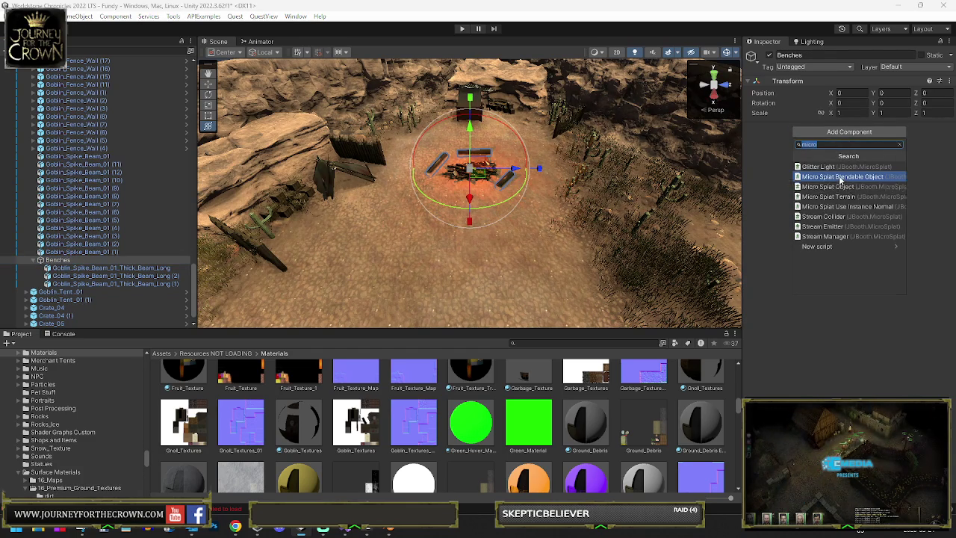
click(842, 177)
click(845, 148)
text(m)
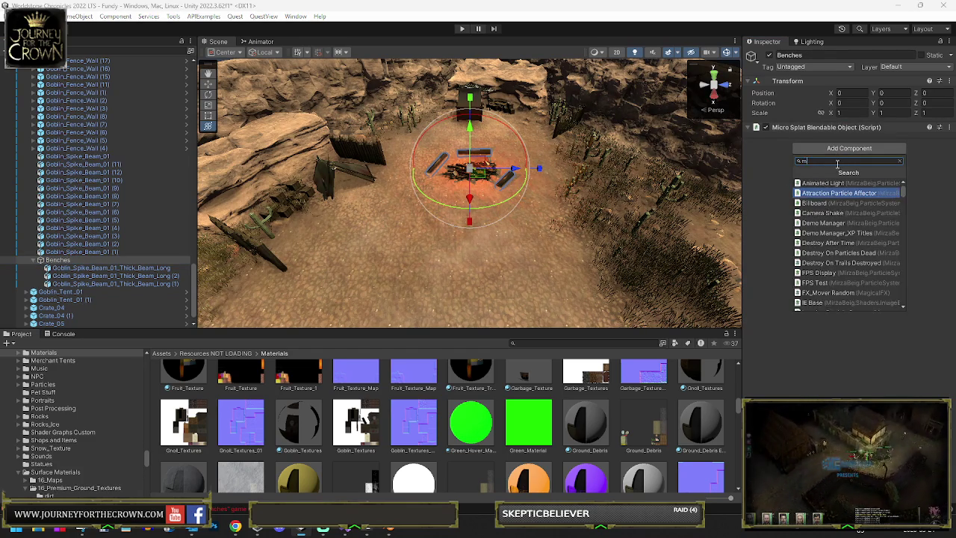
key(BackSpace)
text(ble)
key(BackSpace)
key(BackSpace)
key(BackSpace)
text(comb)
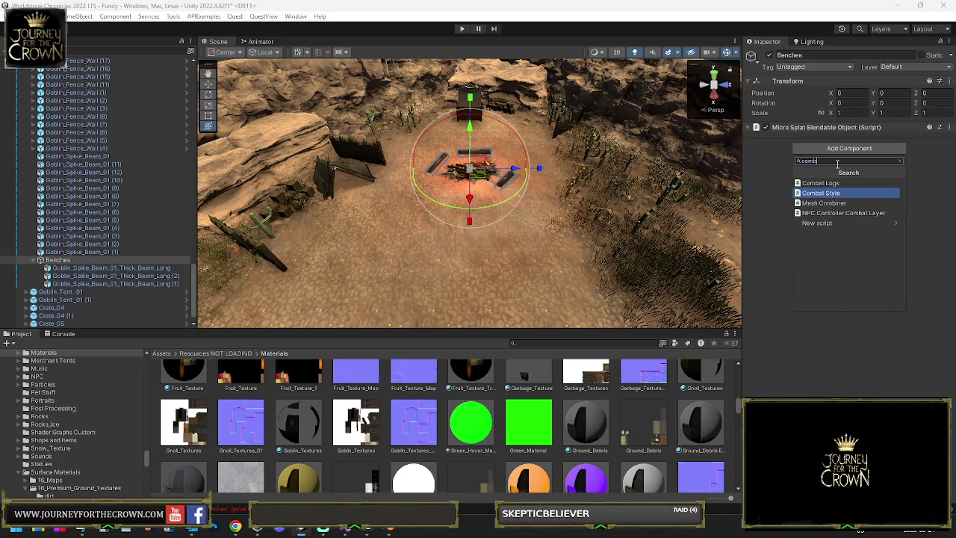
key(Down)
key(Return)
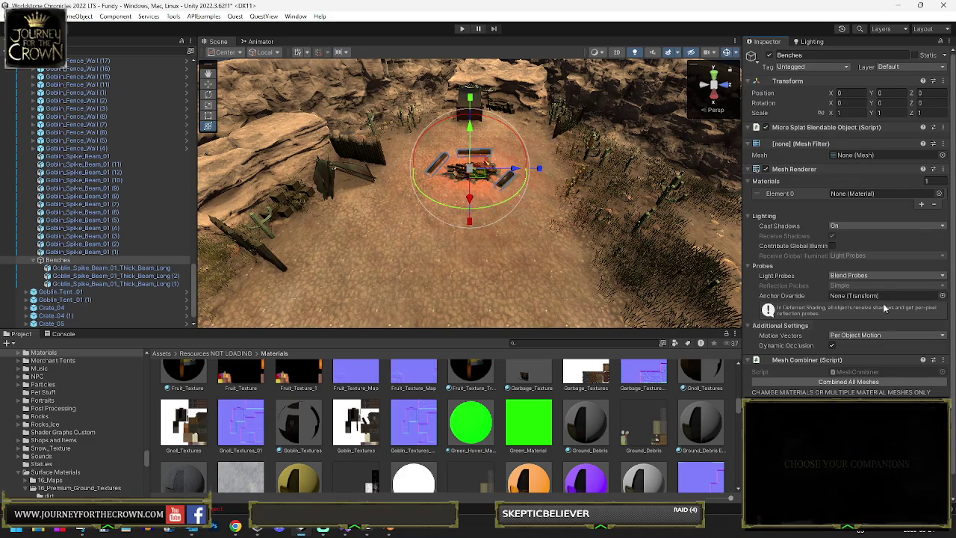
Move Benches to the top level and combine its three beams into one mesh
drag(34, 261, 37, 296)
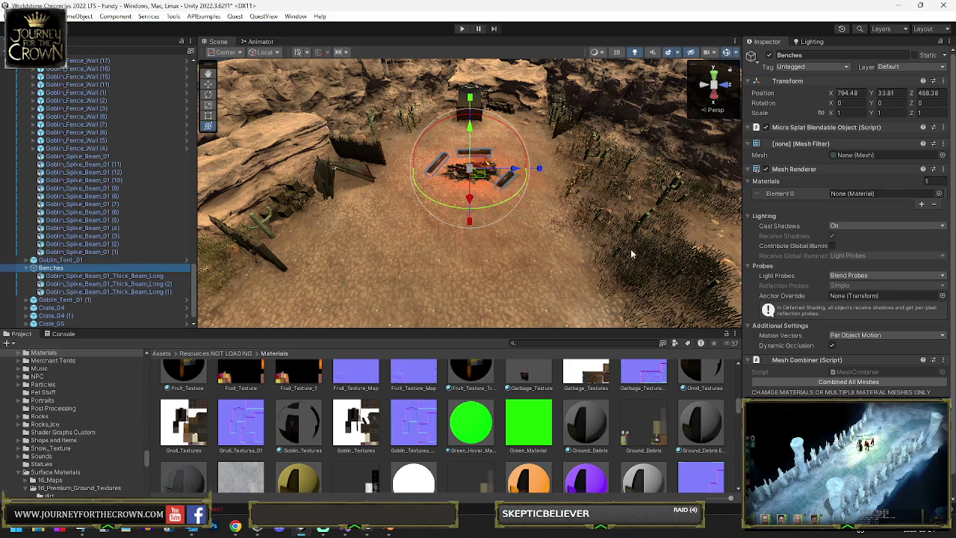
click(843, 382)
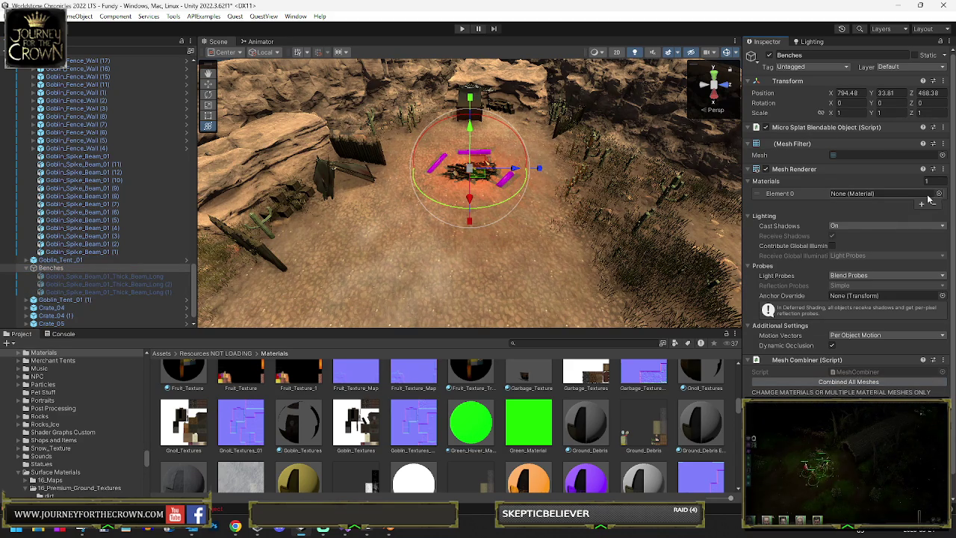
click(101, 276)
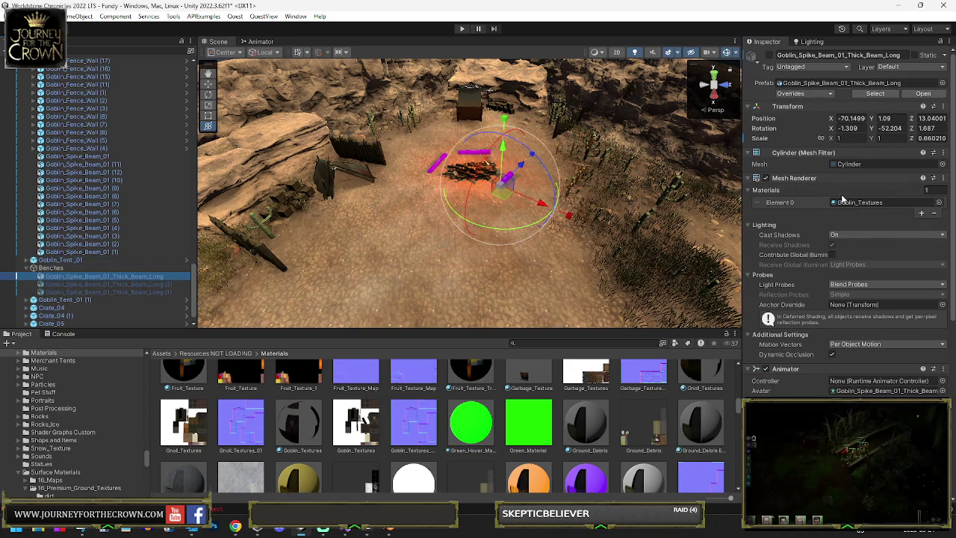
scroll(83, 309, down, 1)
drag(84, 310, 60, 257)
click(59, 254)
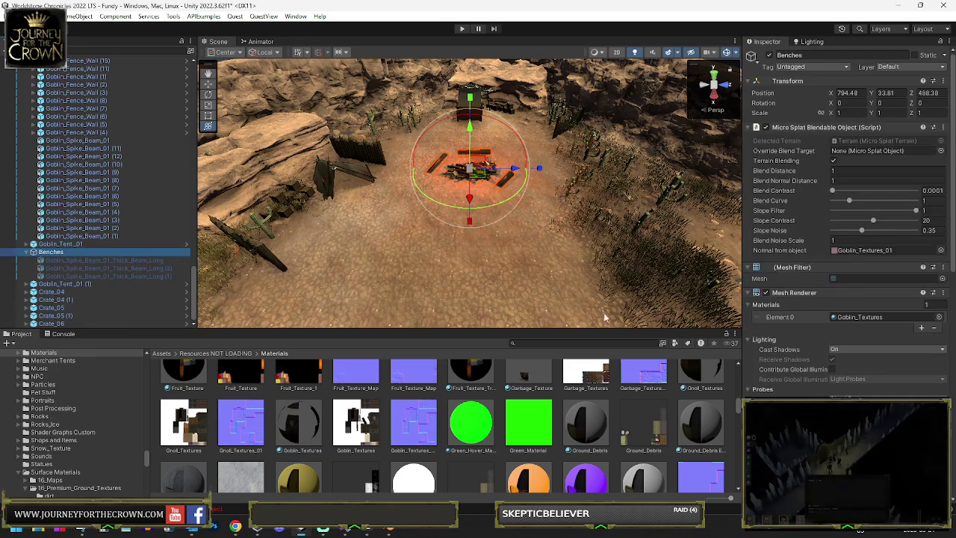
drag(469, 294, 522, 188)
scroll(522, 188, up, 5)
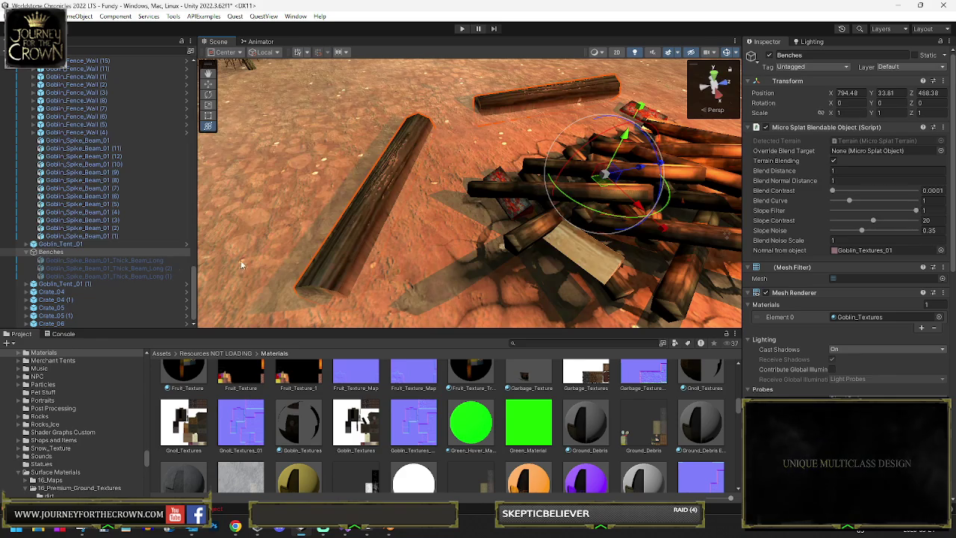
drag(916, 214, 910, 219)
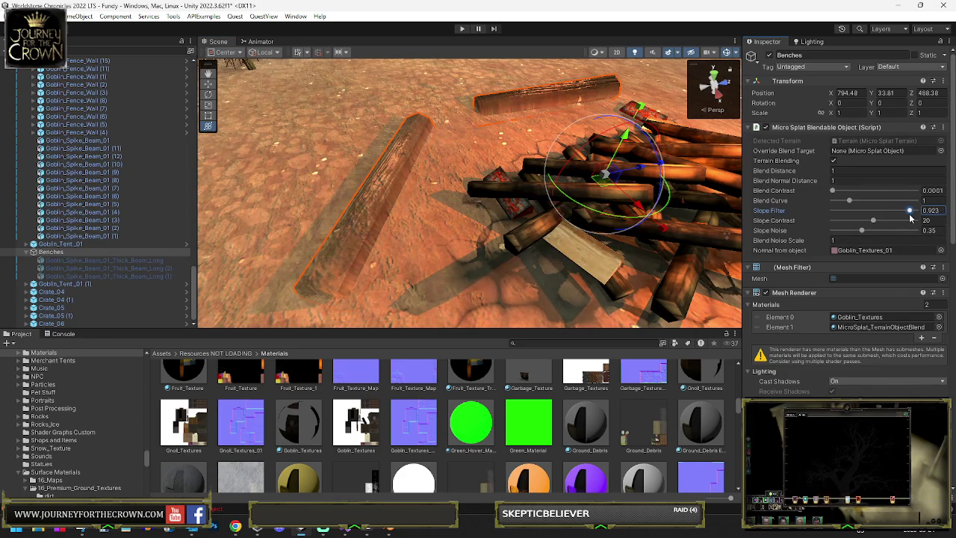
drag(782, 177, 787, 175)
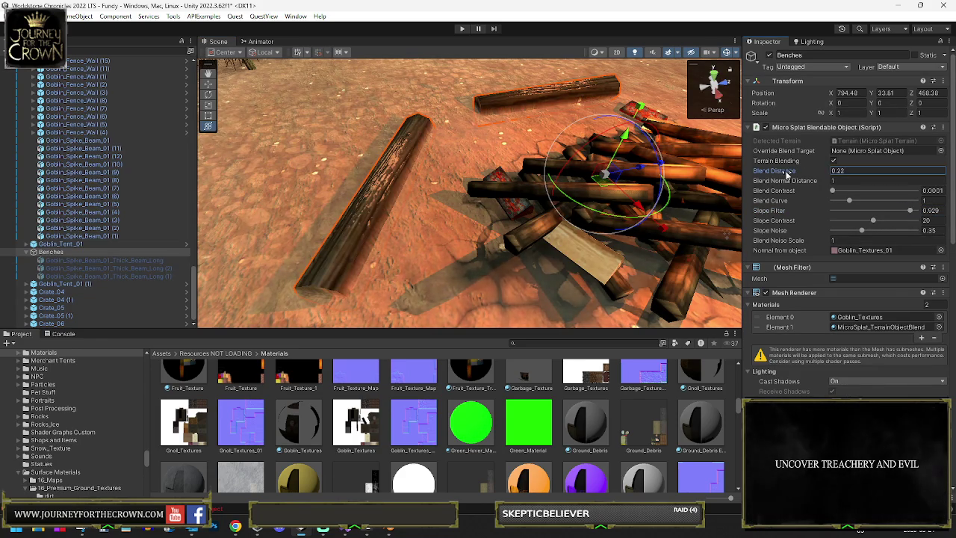
key(BackSpace)
key(Return)
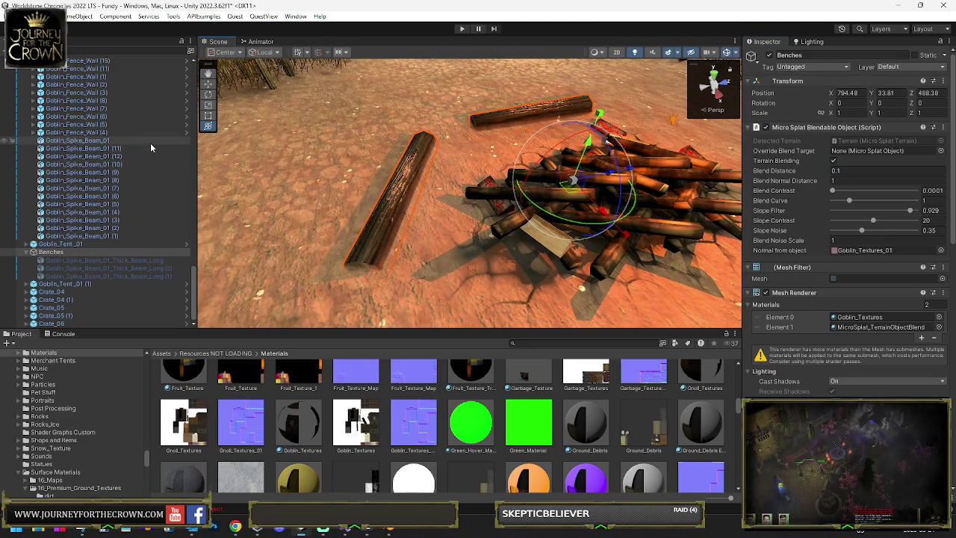
scroll(129, 138, up, 5)
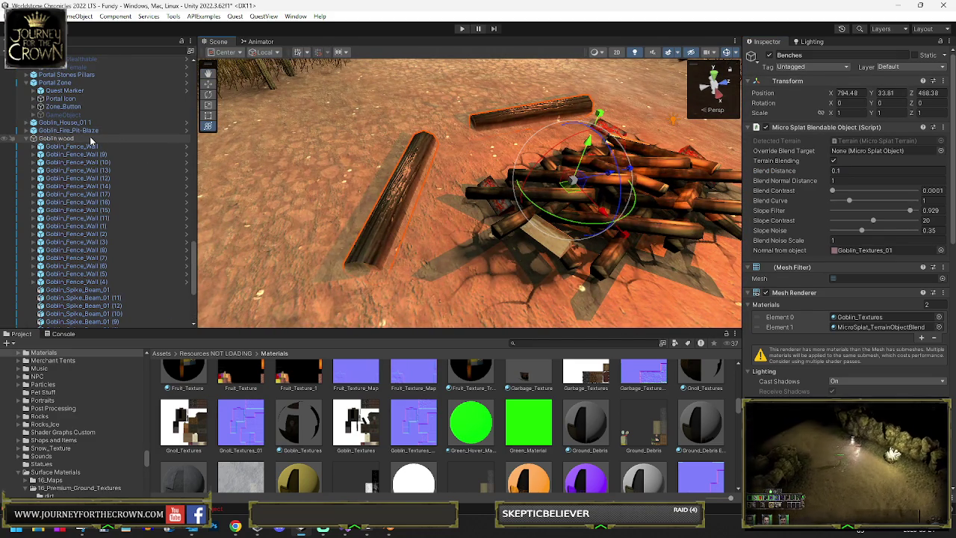
Put Goblin wood on the IgnoreProjector layer for this object only
click(106, 138)
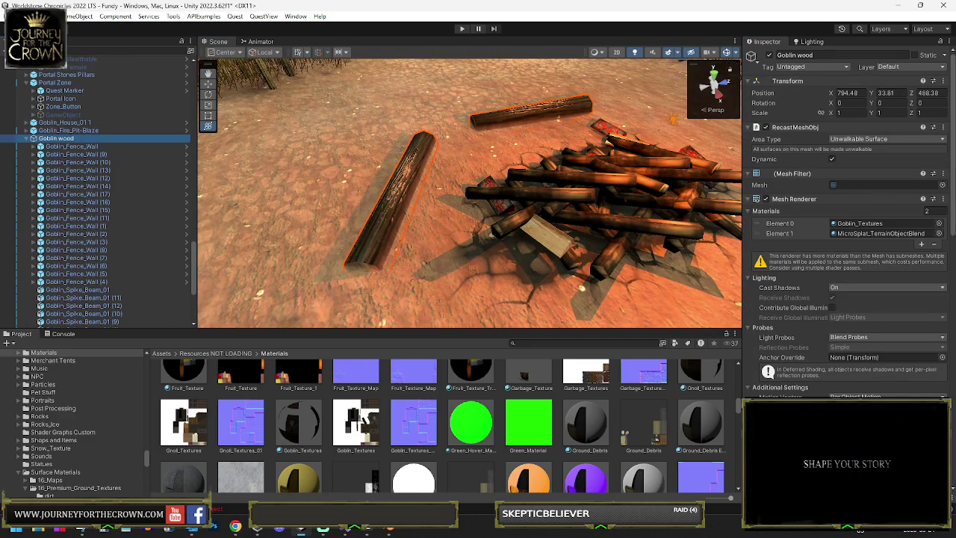
click(760, 198)
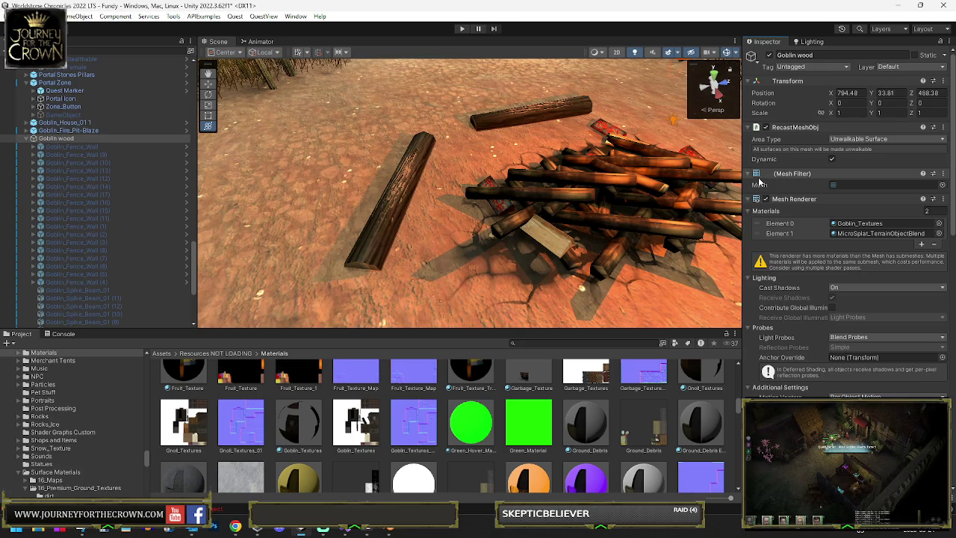
scroll(898, 261, down, 5)
mouse_move(669, 248)
mouse_down()
mouse_move(358, 147)
mouse_move(403, 153)
mouse_move(374, 161)
mouse_up()
scroll(897, 139, up, 5)
click(910, 67)
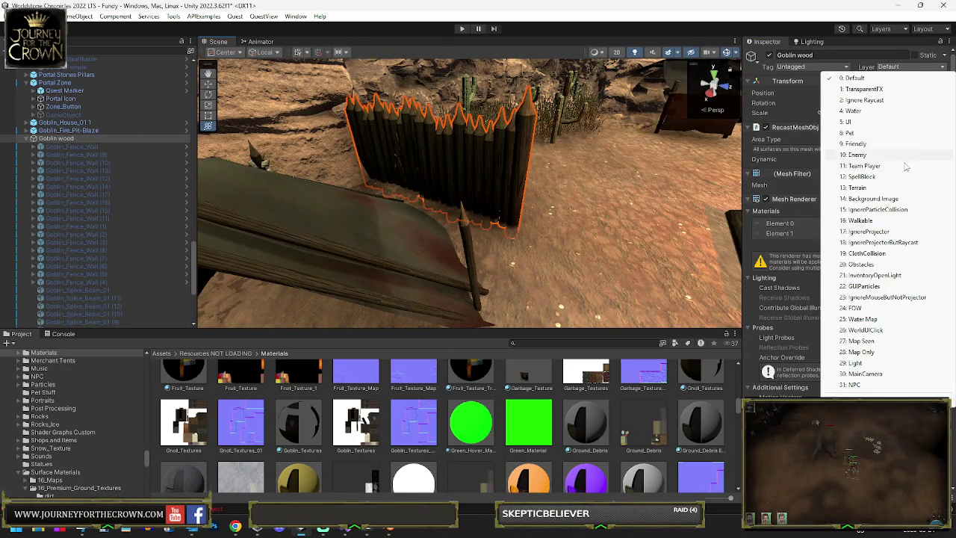
click(868, 231)
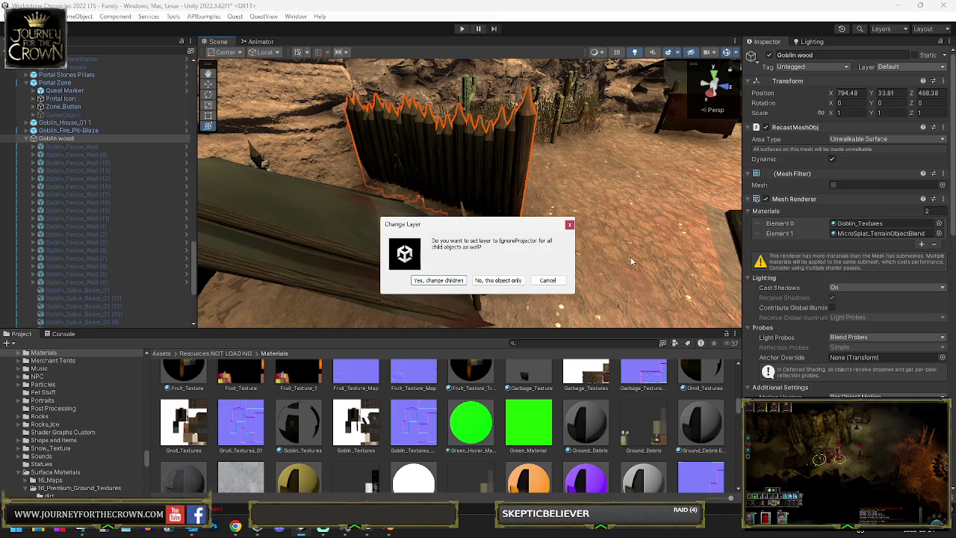
click(500, 280)
Lower Goblin wood's slope filter to 0.435 and start the game
scroll(864, 280, down, 5)
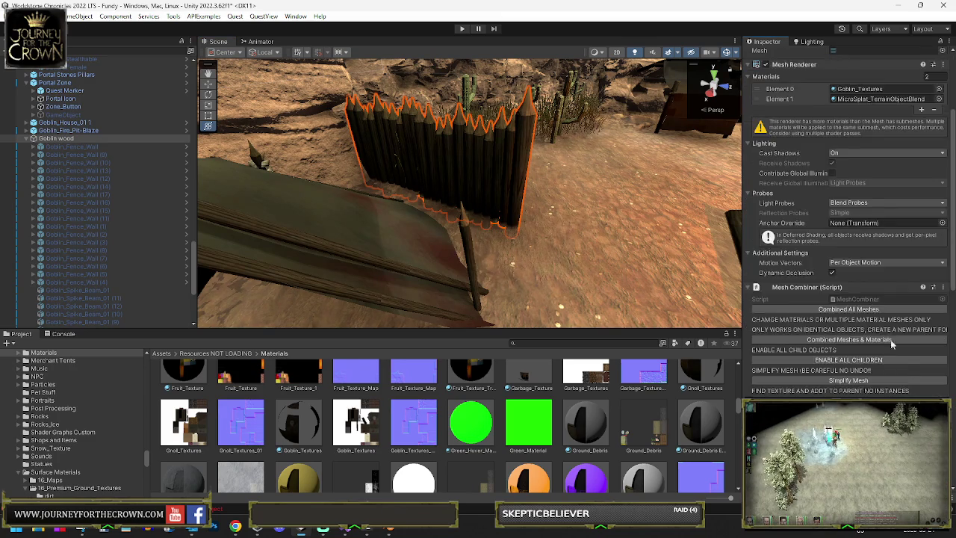
scroll(886, 332, down, 5)
drag(913, 385, 869, 386)
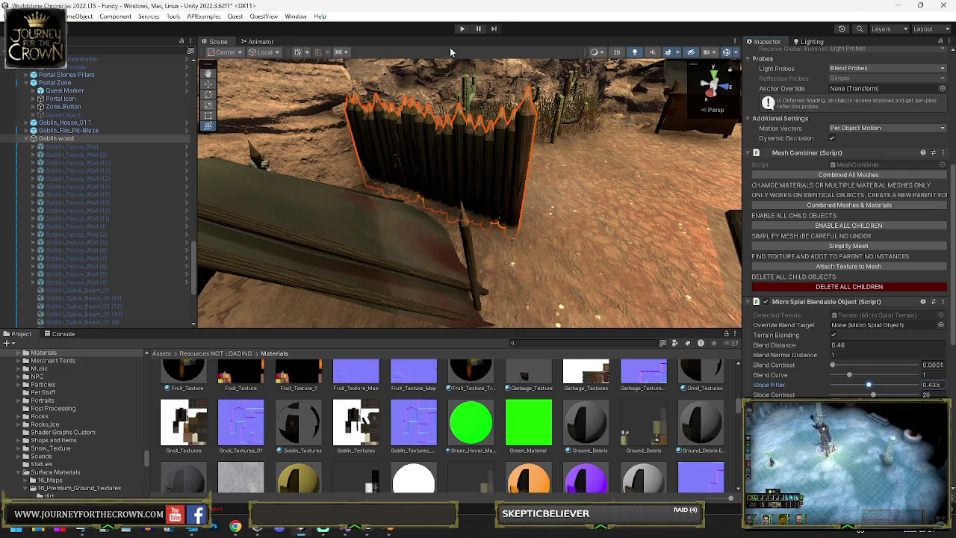
click(461, 29)
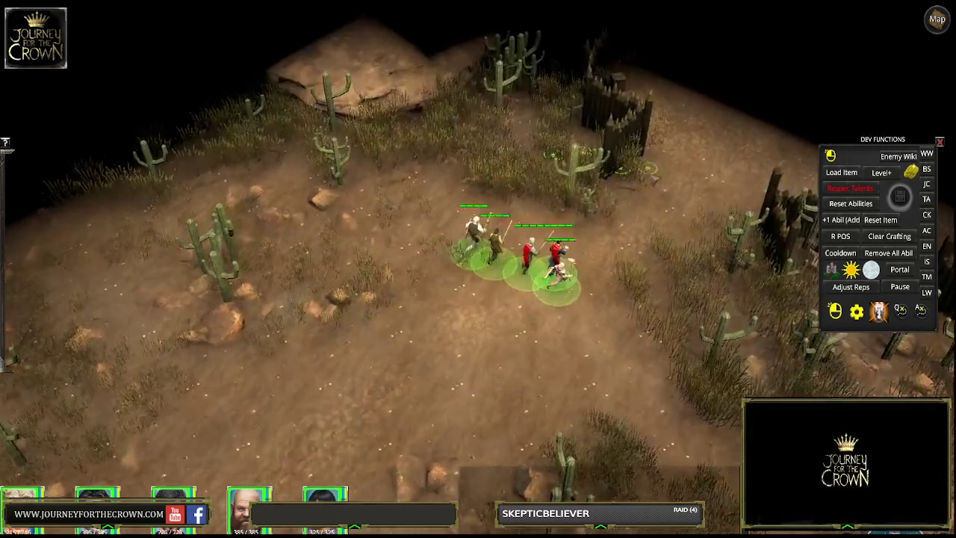
Walk the party into the camp, turn the camera toward the campfire, then stop play mode
right_click(635, 194)
right_click(657, 192)
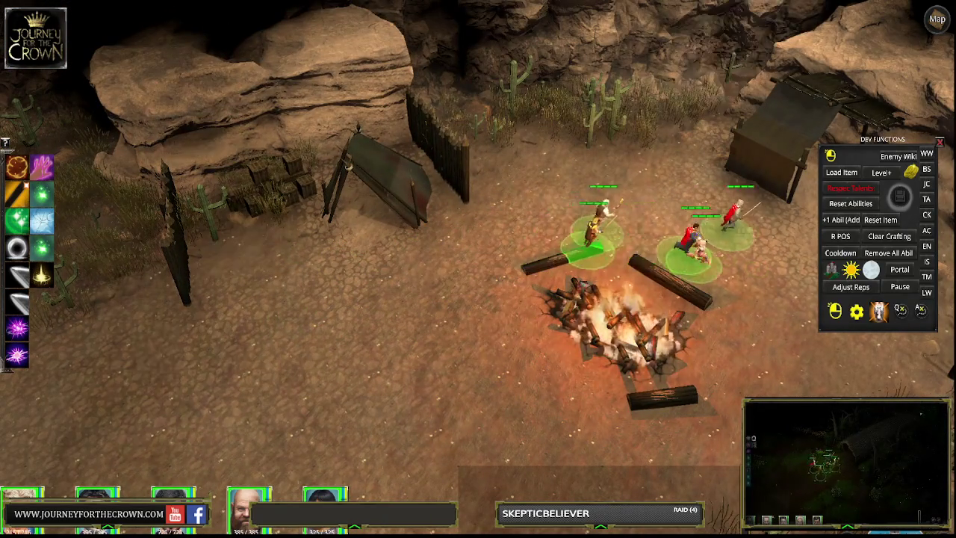
drag(512, 351, 572, 204)
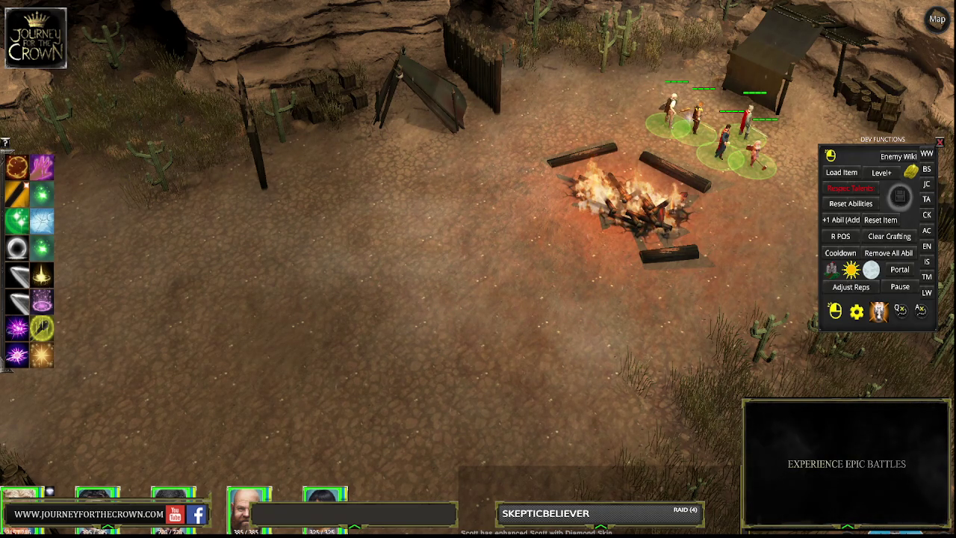
key(ctrl+p)
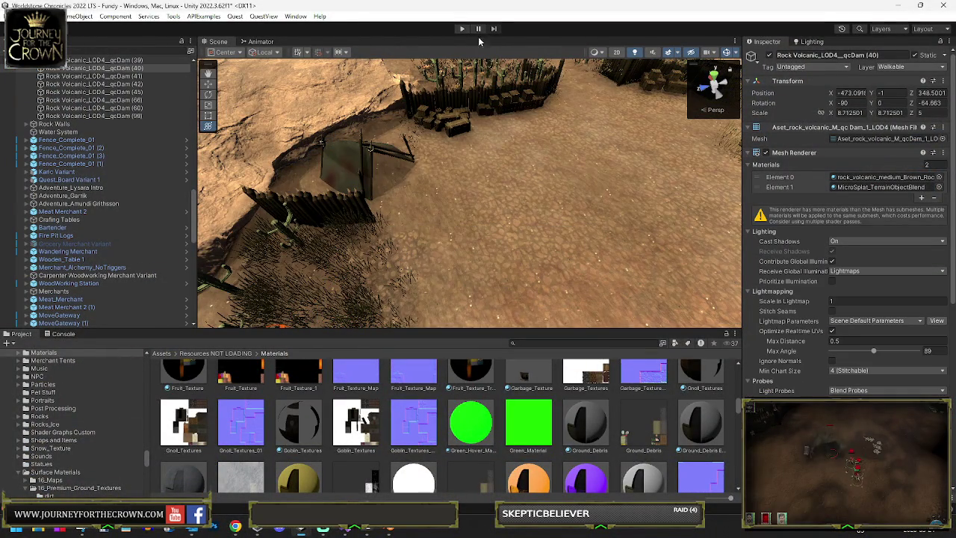
Duplicate the volcanic rock and slide the copy next to the campfire pit
key(f)
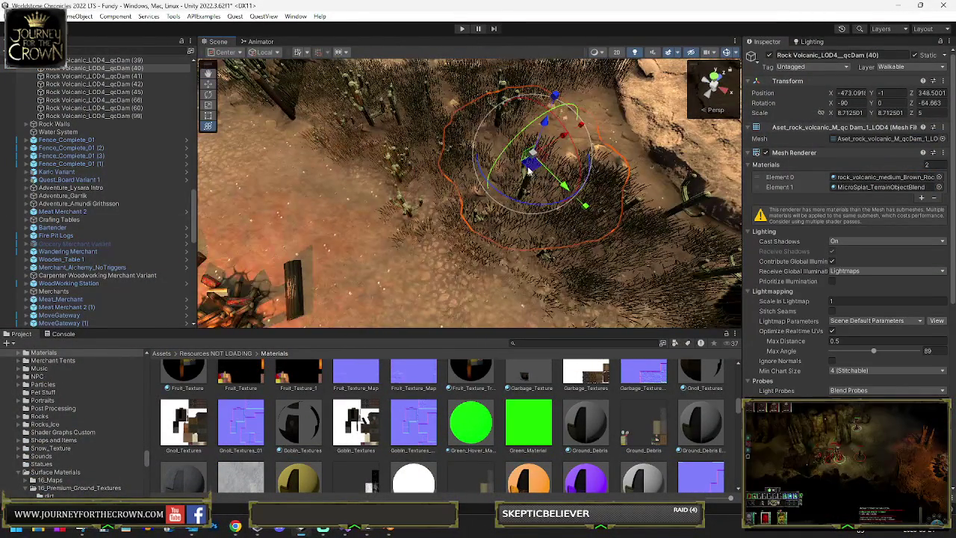
key(ctrl+d)
drag(529, 170, 329, 261)
key(f)
drag(254, 220, 313, 224)
mouse_move(418, 159)
mouse_down()
mouse_move(408, 166)
mouse_move(432, 173)
mouse_move(433, 161)
mouse_move(445, 187)
mouse_move(406, 226)
mouse_move(339, 240)
mouse_move(532, 190)
mouse_move(570, 190)
mouse_move(447, 201)
mouse_move(333, 227)
mouse_move(389, 236)
mouse_up()
scroll(431, 179, up, 5)
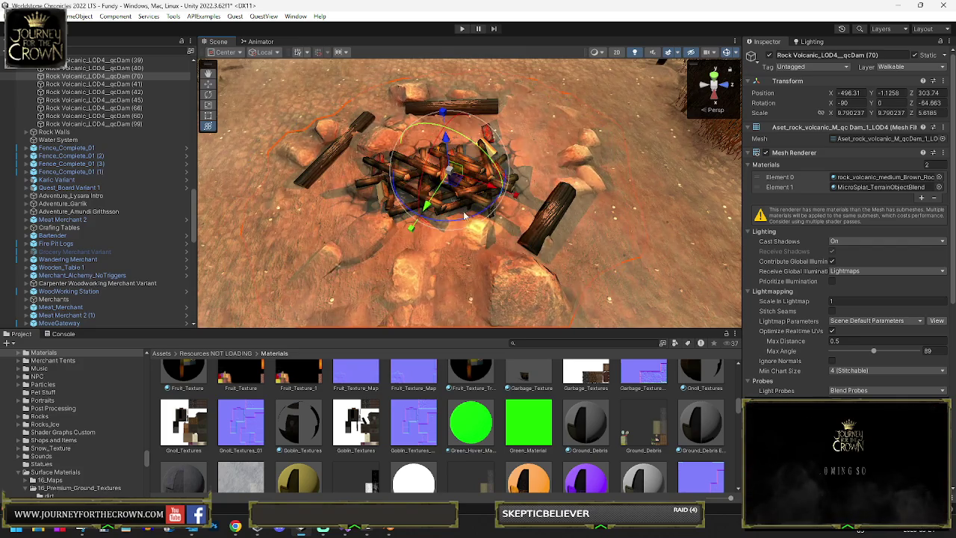
Turn the rock copy to -110.928 rotation and settle its position
key(e)
key(w)
scroll(473, 218, up, 5)
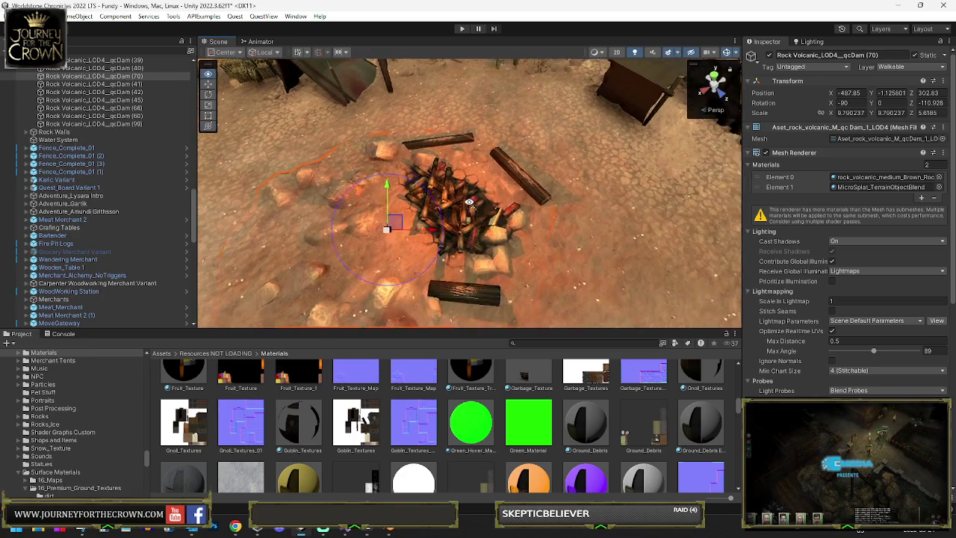
click(455, 211)
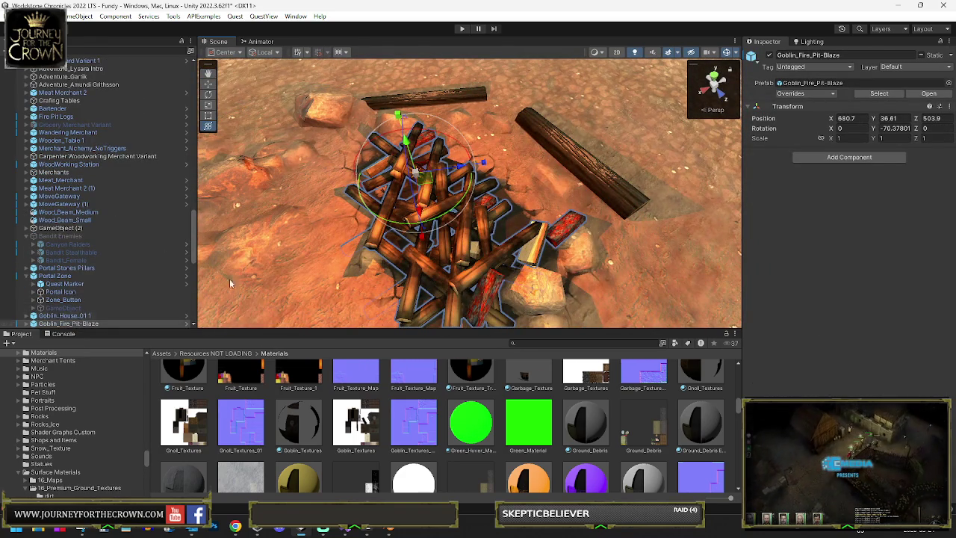
Shrink Goblin_Fire_Pit-Blaze to about 0.62 scale
mouse_move(422, 178)
mouse_down()
mouse_move(431, 215)
mouse_move(446, 206)
mouse_up()
click(591, 252)
mouse_move(591, 252)
mouse_down()
mouse_move(462, 75)
mouse_move(466, 111)
mouse_up()
click(507, 148)
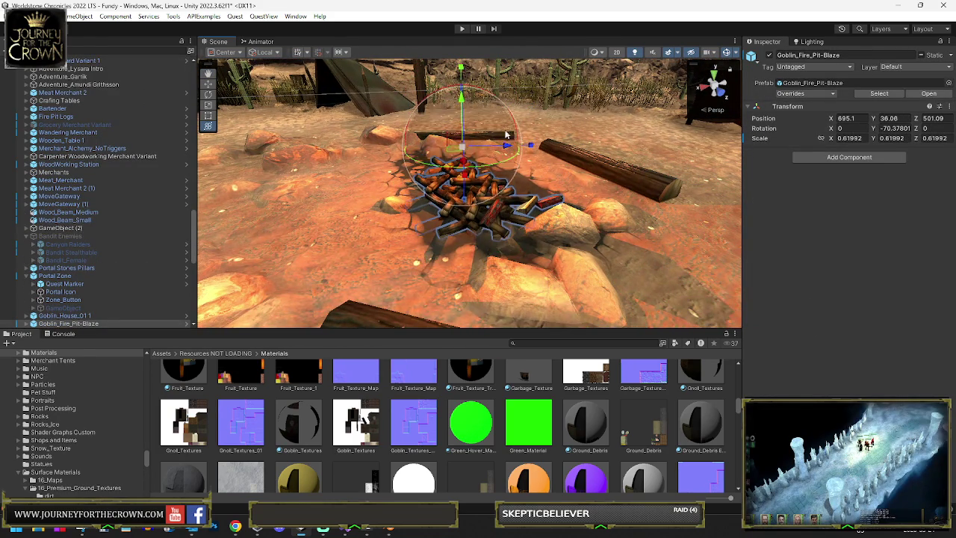
Rotate the neighbouring volcanic rock to -169.688 and shift it closer to the pit
click(554, 224)
mouse_move(555, 224)
mouse_down()
mouse_move(531, 300)
mouse_move(385, 247)
mouse_move(407, 234)
mouse_move(465, 233)
mouse_up()
key(y)
mouse_move(523, 258)
mouse_down()
mouse_move(613, 269)
mouse_move(564, 263)
mouse_up()
key(w)
drag(479, 231, 502, 260)
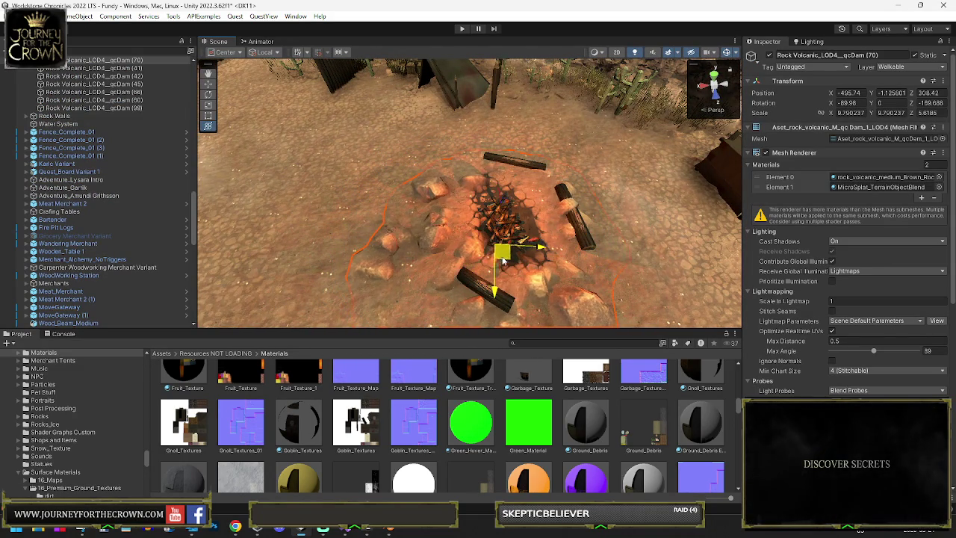
drag(530, 200, 768, 203)
Turn one Benches log and move it down-left toward the fire
click(493, 216)
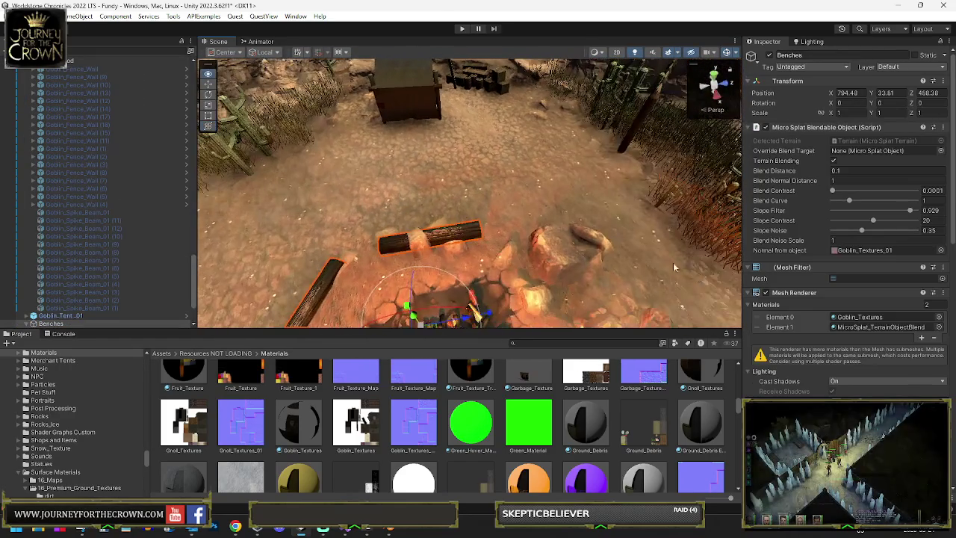
scroll(851, 387, down, 5)
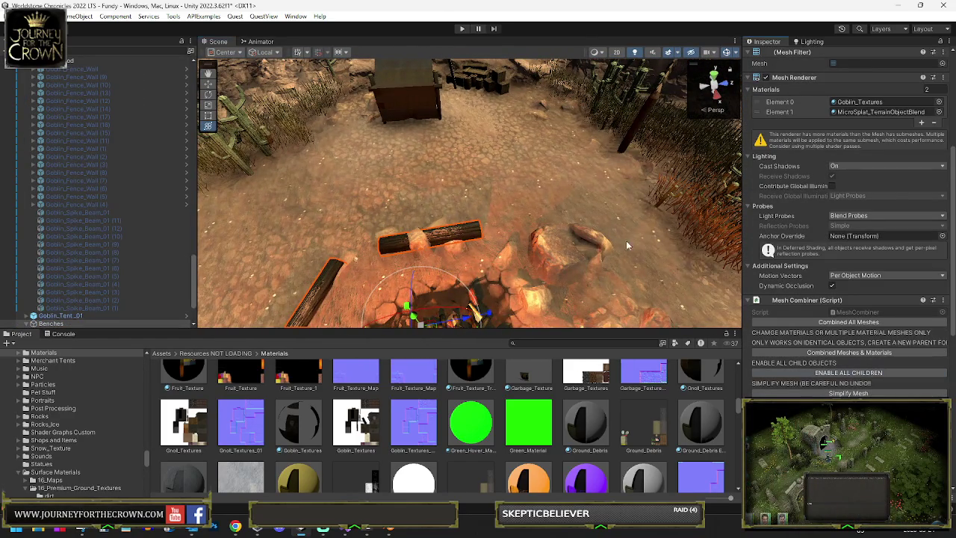
click(451, 220)
key(f)
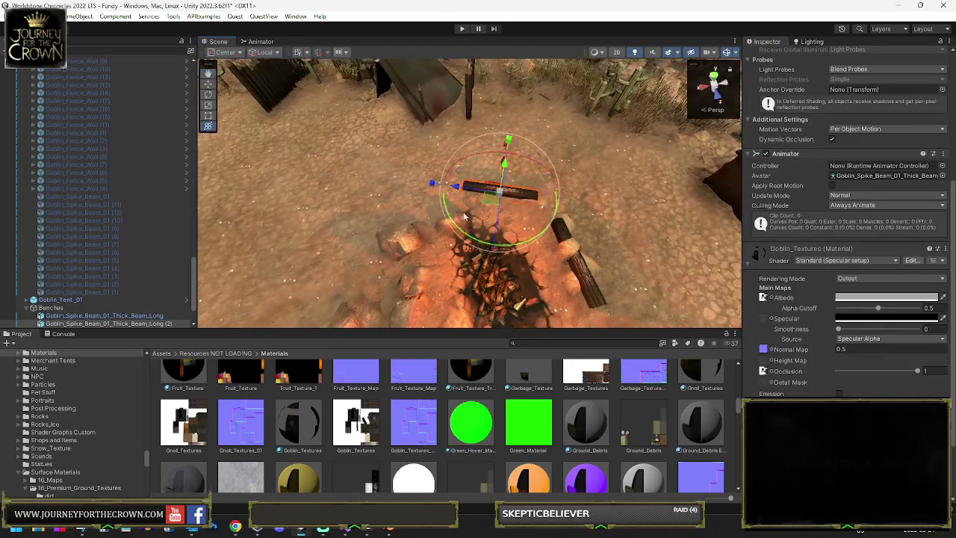
key(e)
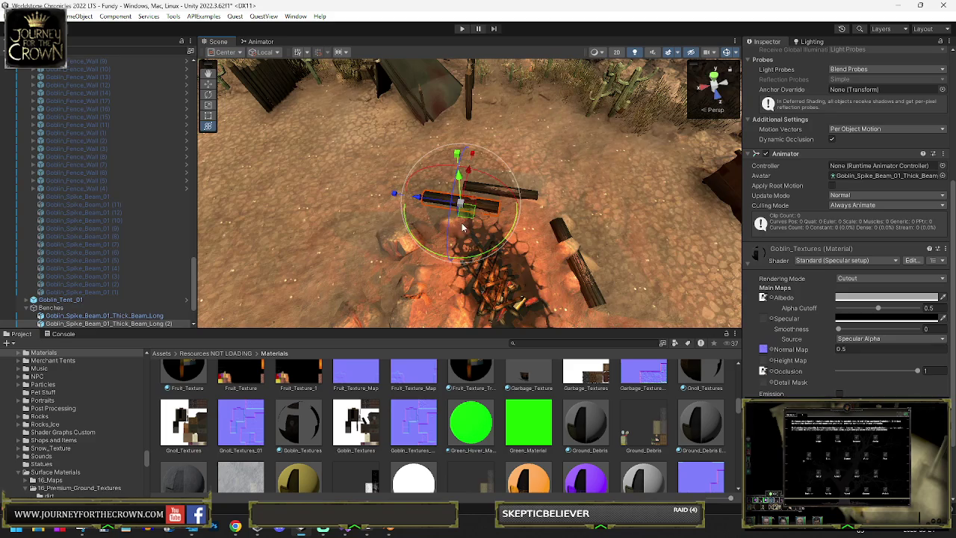
drag(482, 250, 525, 240)
key(w)
mouse_move(471, 218)
mouse_down()
mouse_move(442, 230)
mouse_move(424, 189)
mouse_up()
key(e)
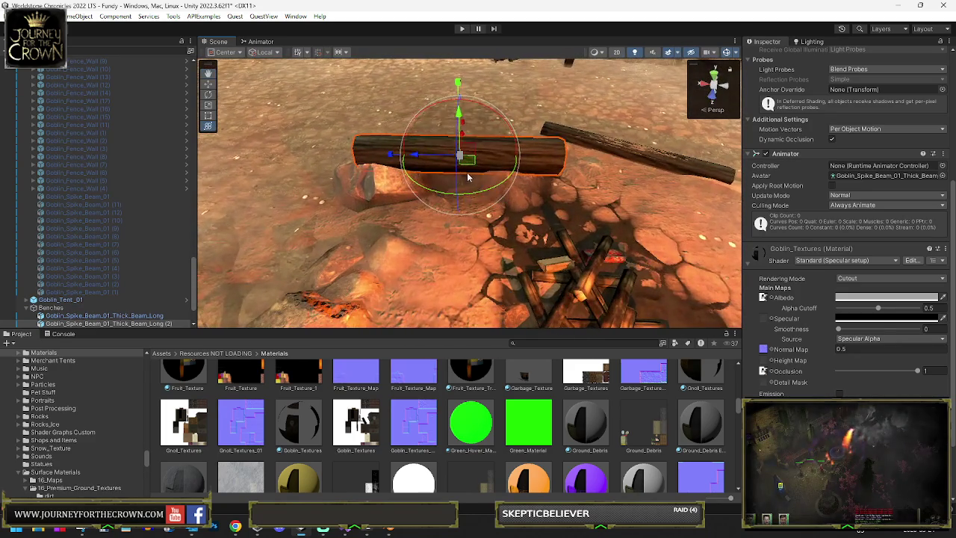
mouse_move(532, 239)
mouse_down()
mouse_move(542, 179)
mouse_move(463, 213)
mouse_move(565, 206)
mouse_up()
Rotate another log further around the fire and check the remaining logs
click(463, 213)
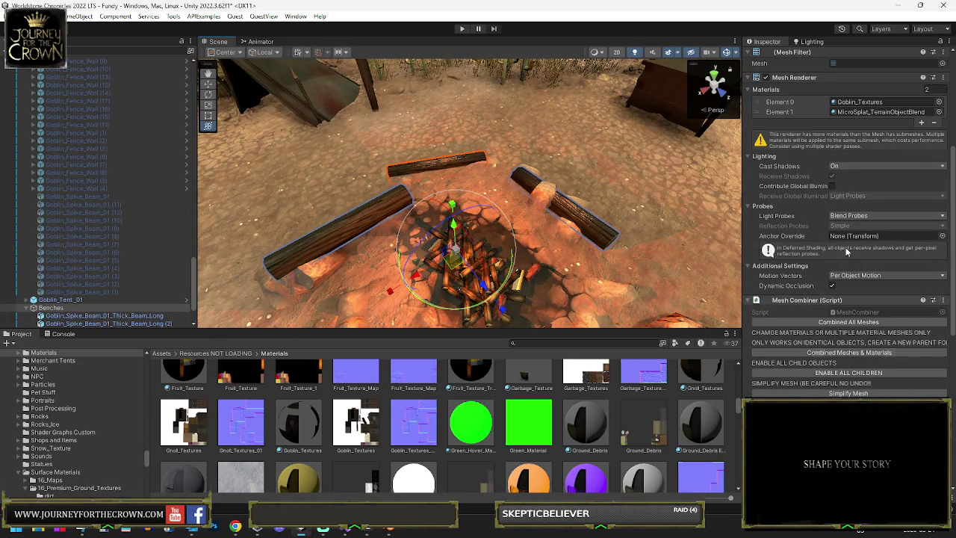
click(564, 219)
mouse_move(565, 219)
mouse_down()
mouse_move(647, 244)
mouse_move(550, 163)
mouse_move(498, 186)
mouse_move(487, 179)
mouse_move(495, 148)
mouse_up()
click(548, 163)
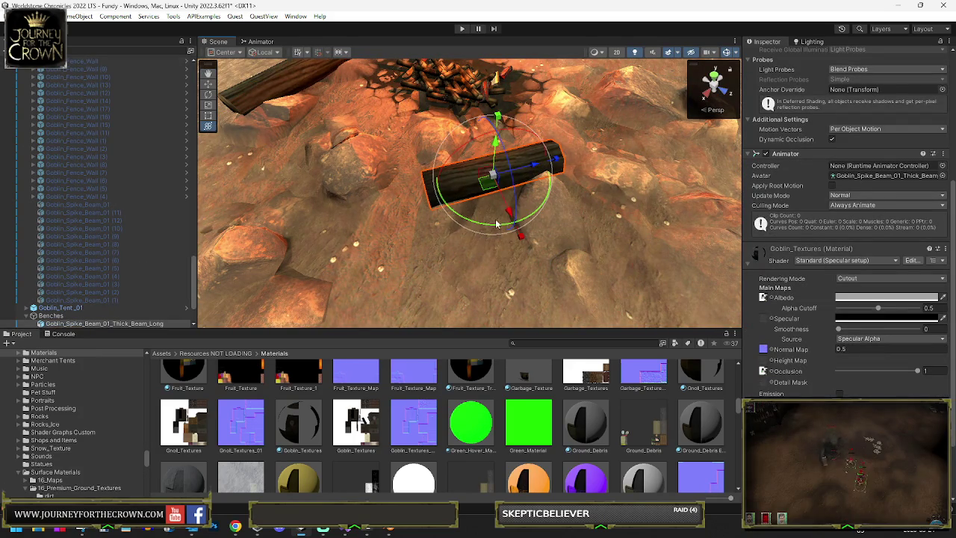
drag(444, 227, 436, 230)
mouse_move(496, 195)
mouse_down()
mouse_move(357, 182)
mouse_move(424, 248)
mouse_move(439, 225)
mouse_up()
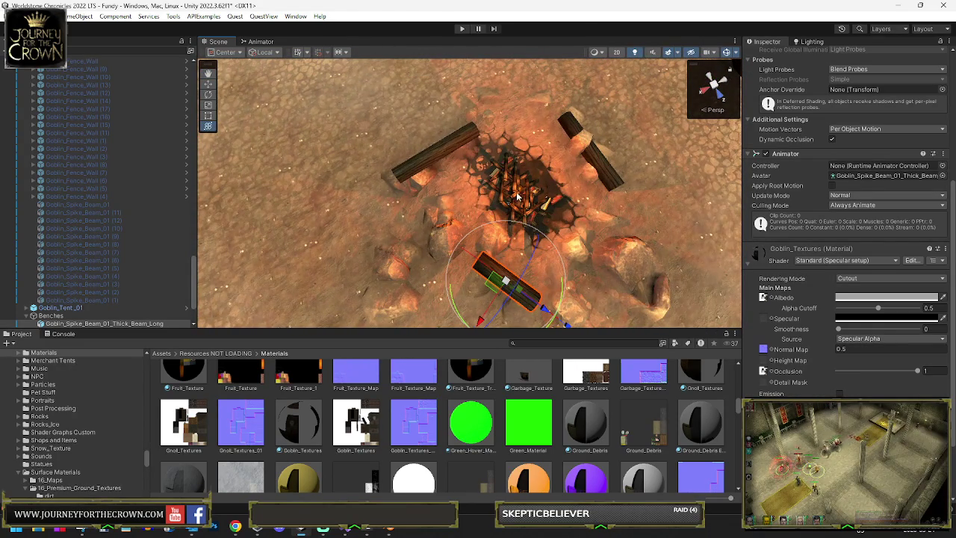
click(428, 187)
click(432, 161)
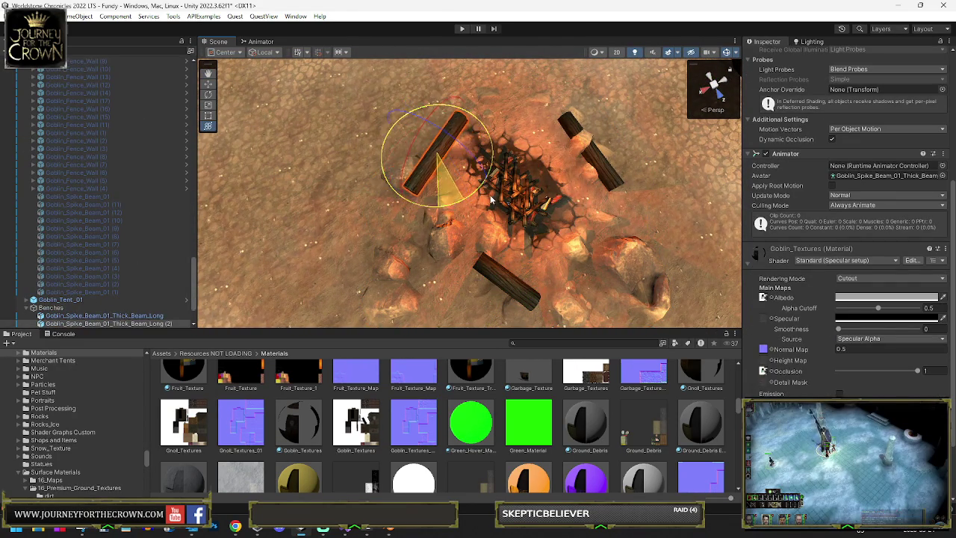
click(603, 170)
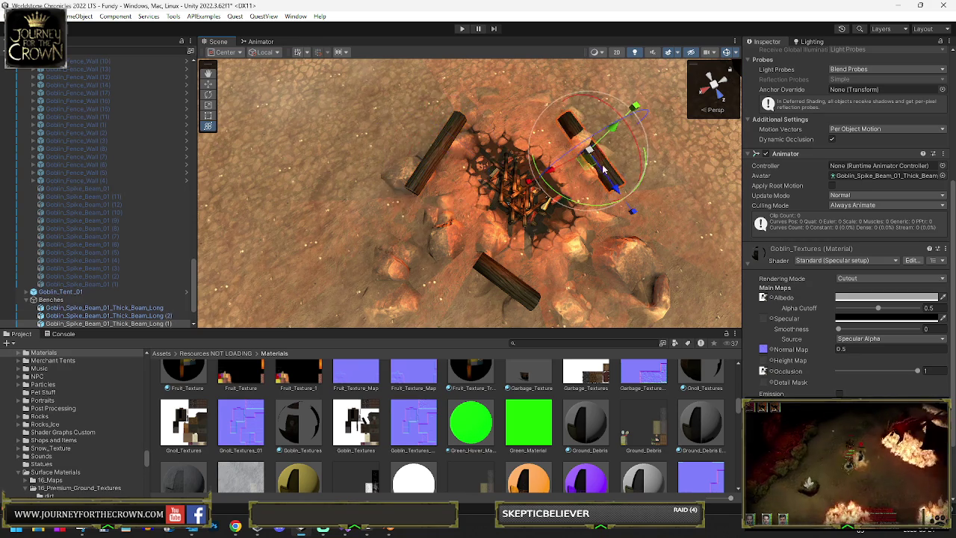
click(614, 258)
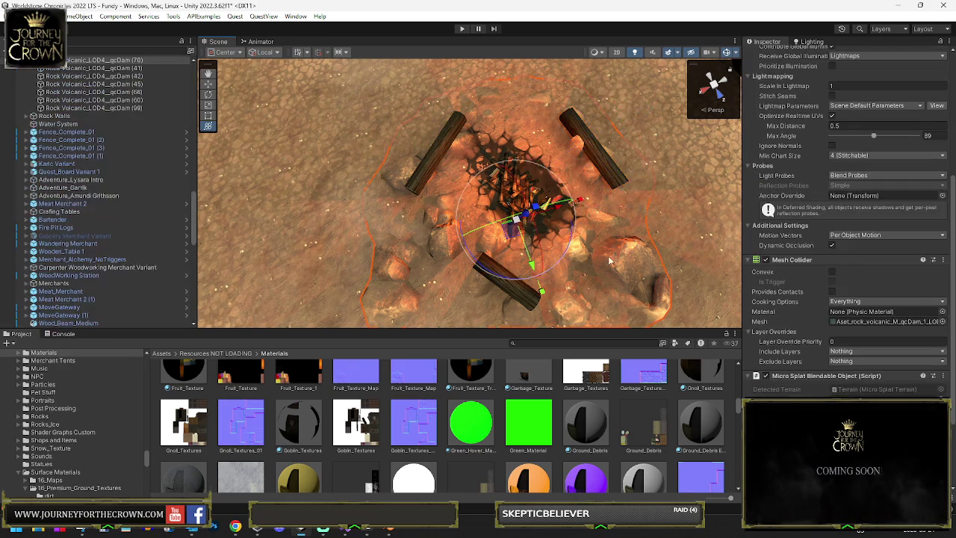
Rotate the rock by the campfire and lay a log beam flat beside it
mouse_move(557, 280)
mouse_down()
mouse_move(523, 210)
mouse_move(693, 197)
mouse_move(684, 202)
mouse_up()
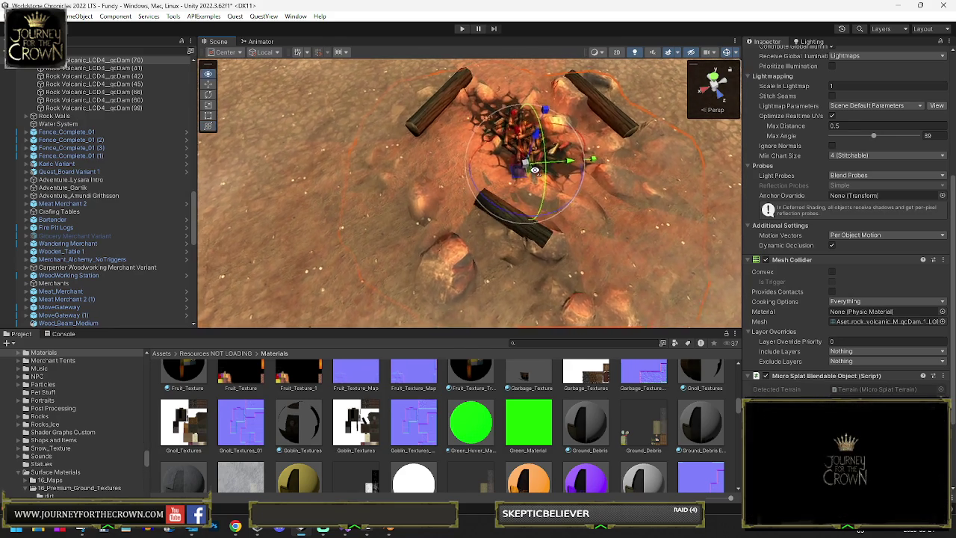
scroll(526, 173, up, 5)
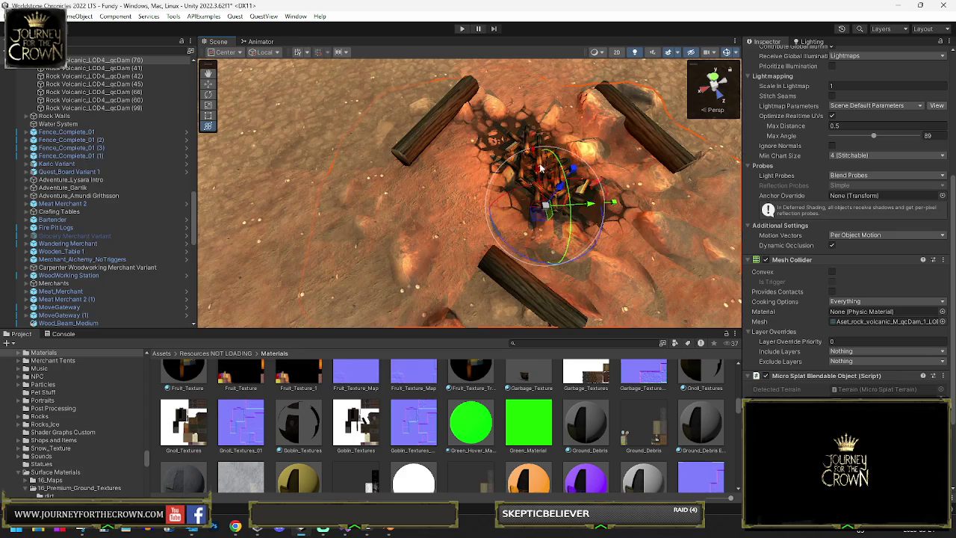
mouse_move(601, 181)
mouse_down()
mouse_move(590, 179)
mouse_move(611, 172)
mouse_move(588, 167)
mouse_move(575, 146)
mouse_up()
scroll(590, 183, down, 5)
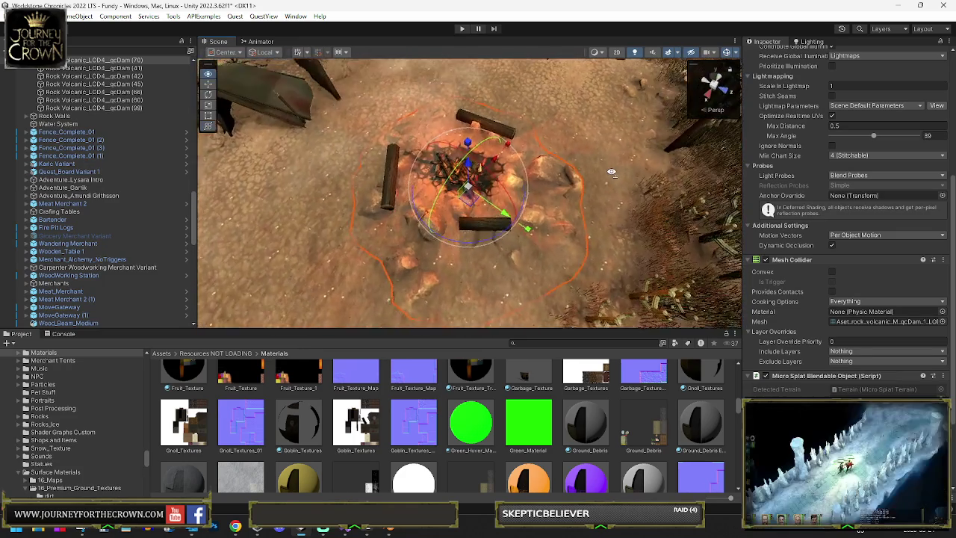
scroll(611, 172, up, 3)
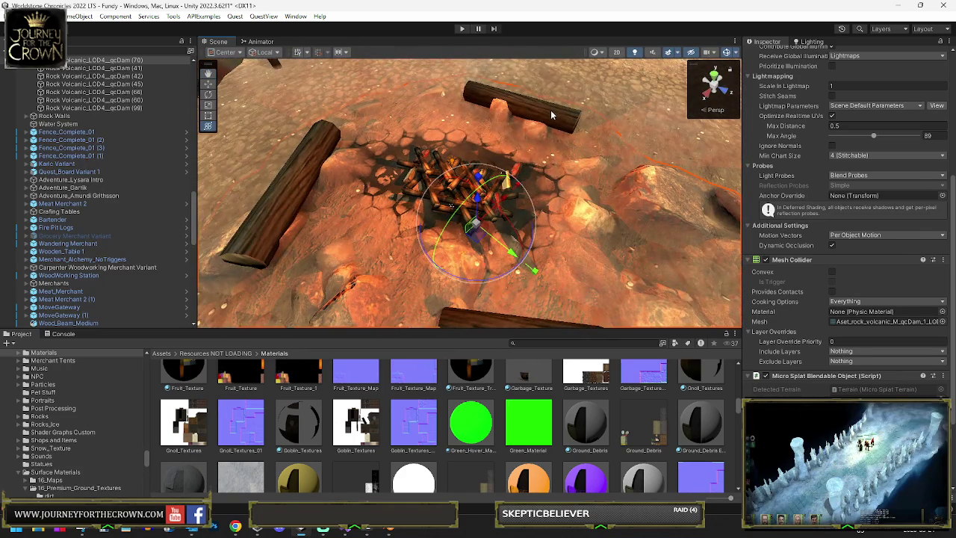
click(553, 118)
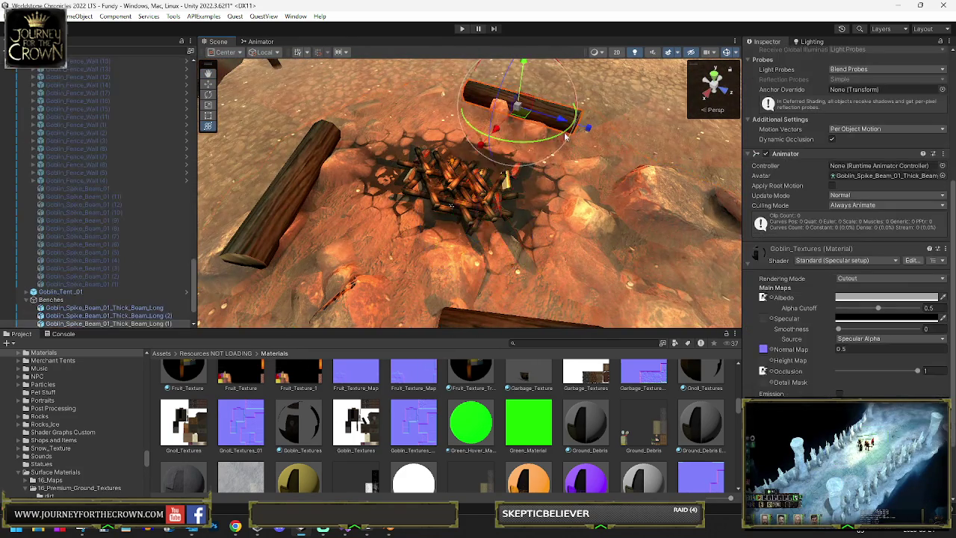
drag(491, 154, 400, 169)
mouse_move(502, 128)
mouse_down()
mouse_move(640, 181)
mouse_move(658, 205)
mouse_up()
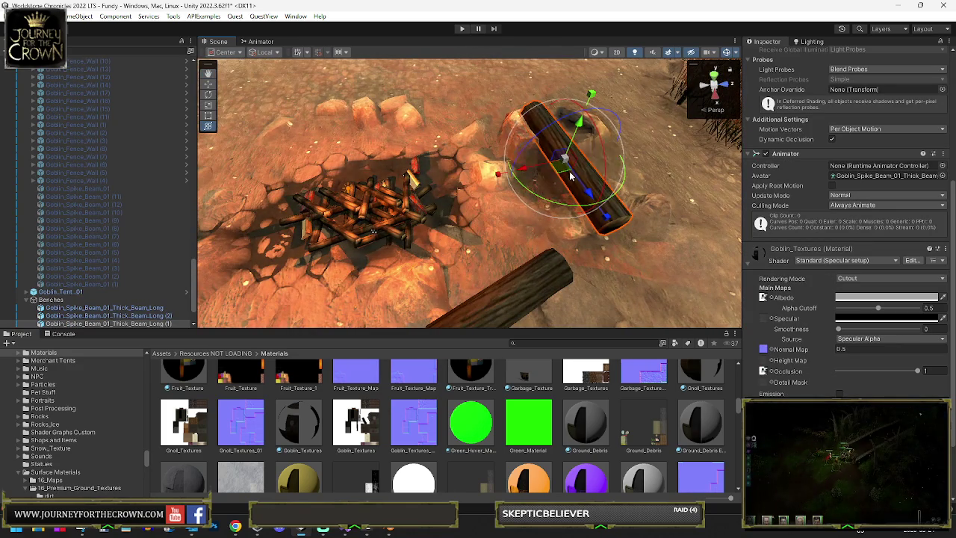
mouse_move(562, 166)
mouse_down()
mouse_move(354, 163)
mouse_move(430, 150)
mouse_move(390, 174)
mouse_move(485, 187)
mouse_up()
Combine all Benches logs into one mesh with the Mesh Combiner
click(443, 151)
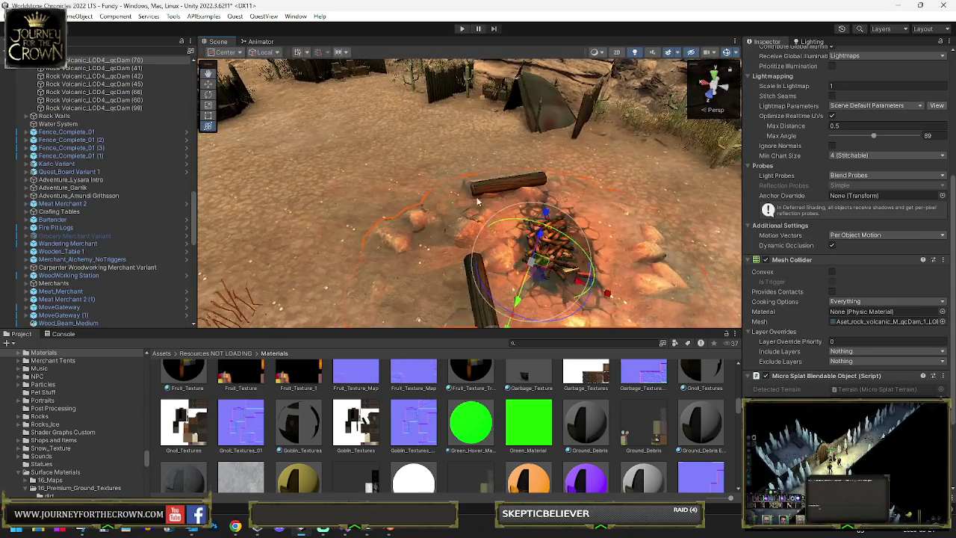
mouse_move(540, 275)
mouse_down()
mouse_move(508, 237)
mouse_move(455, 250)
mouse_move(423, 242)
mouse_move(407, 217)
mouse_move(431, 215)
mouse_move(430, 190)
mouse_move(399, 179)
mouse_move(420, 159)
mouse_move(426, 175)
mouse_move(415, 188)
mouse_move(642, 230)
mouse_move(487, 182)
mouse_up()
click(433, 246)
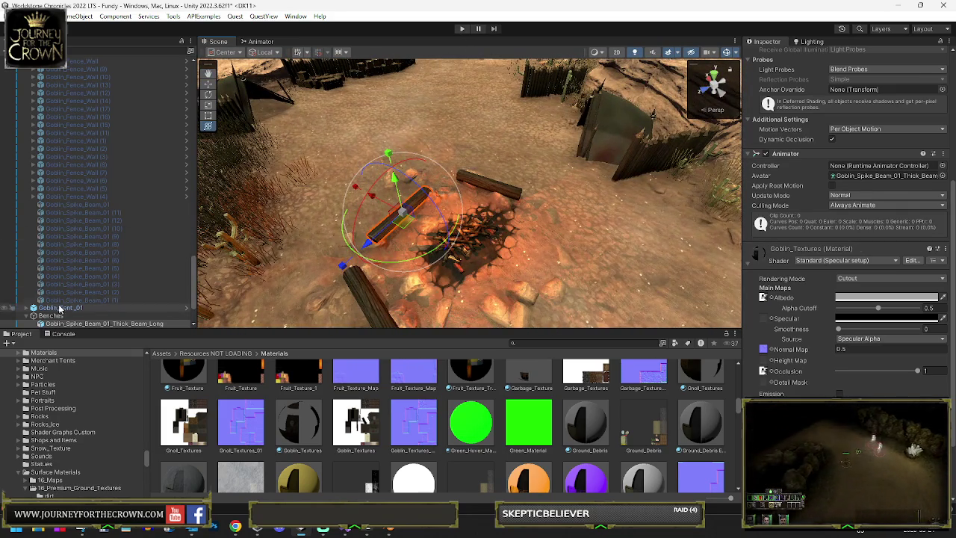
click(333, 317)
click(834, 323)
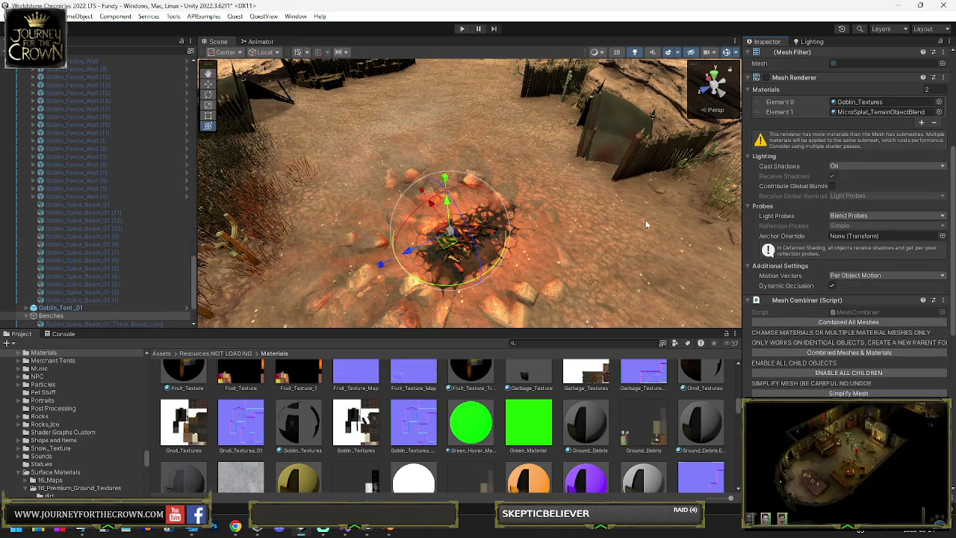
Start play mode and move the party to several spots around the campfire
click(463, 30)
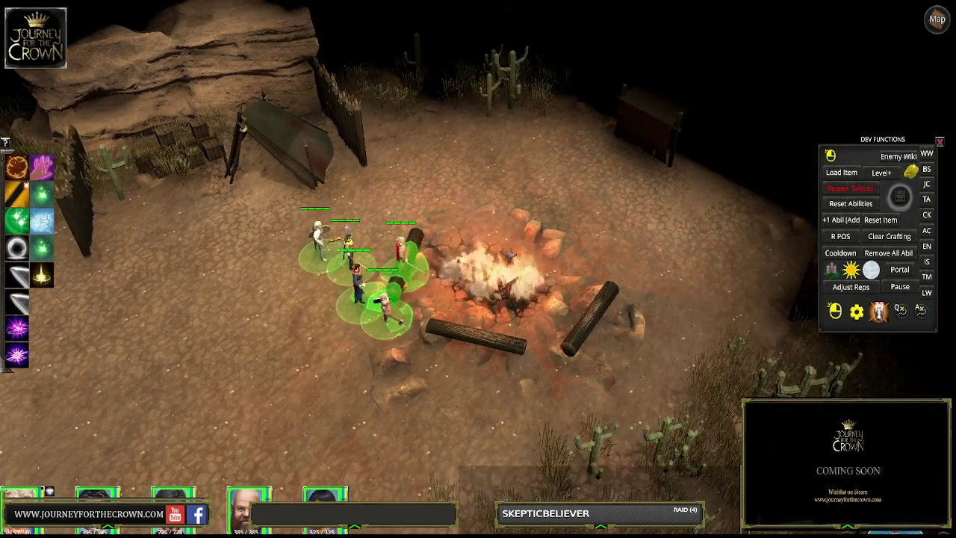
click(524, 173)
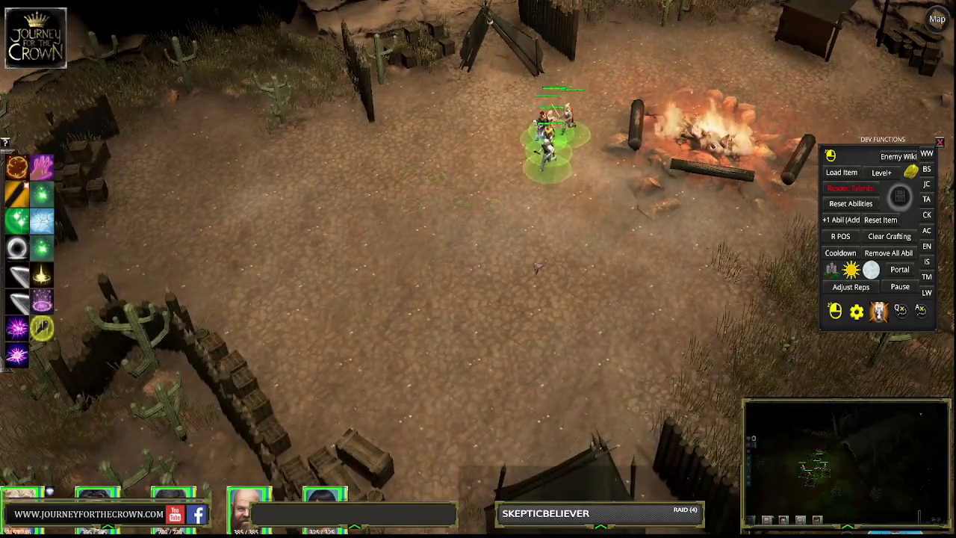
right_click(646, 262)
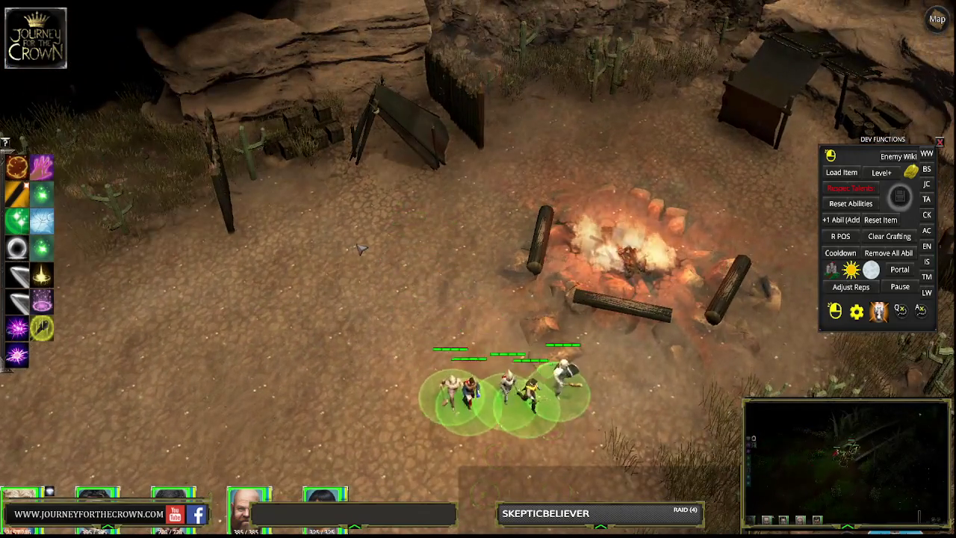
right_click(330, 301)
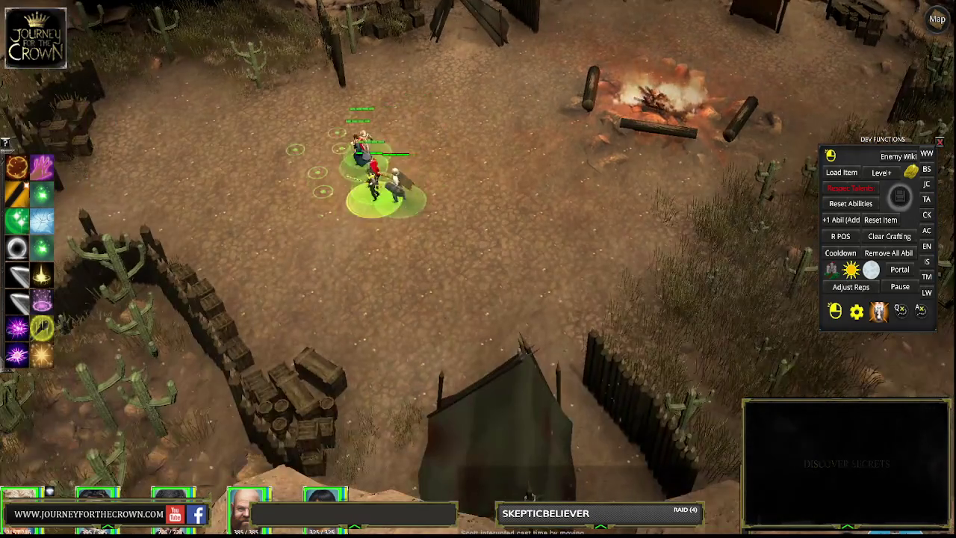
right_click(416, 293)
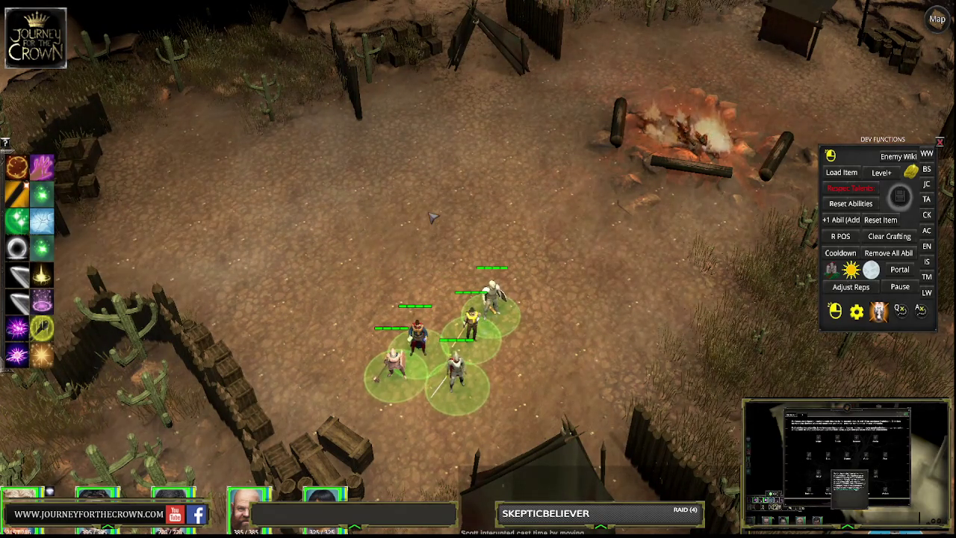
click(400, 221)
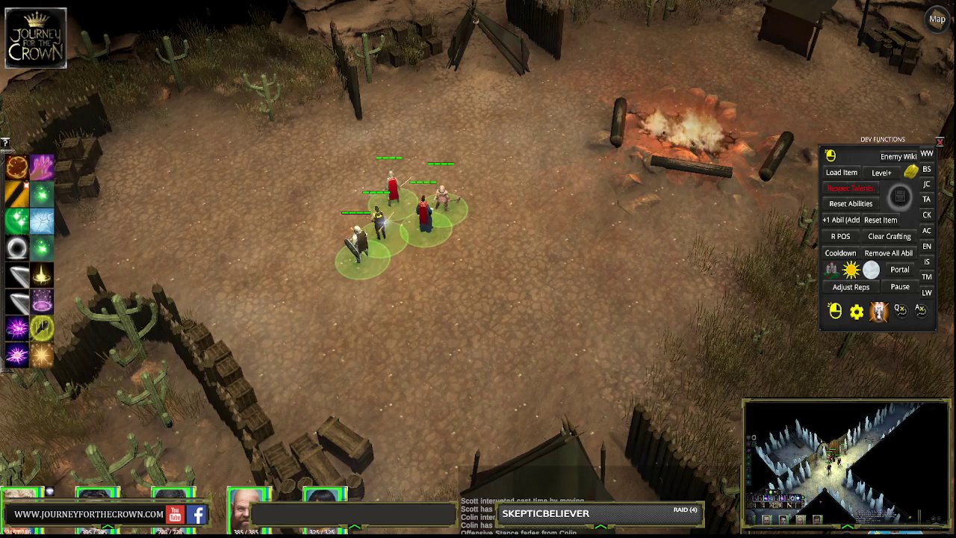
Box-select the whole party and march it toward the lower left
click(446, 239)
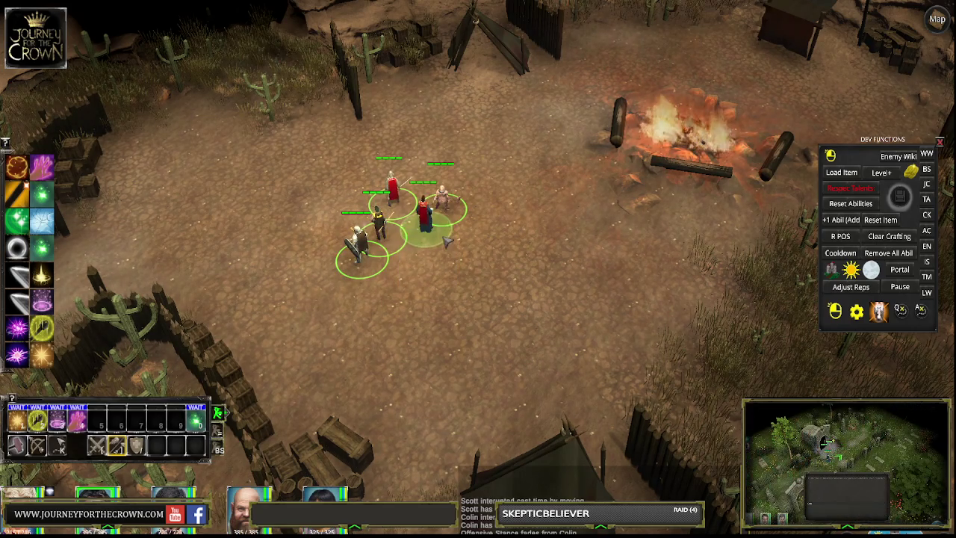
mouse_move(341, 164)
mouse_down()
mouse_move(456, 267)
mouse_move(494, 271)
mouse_up()
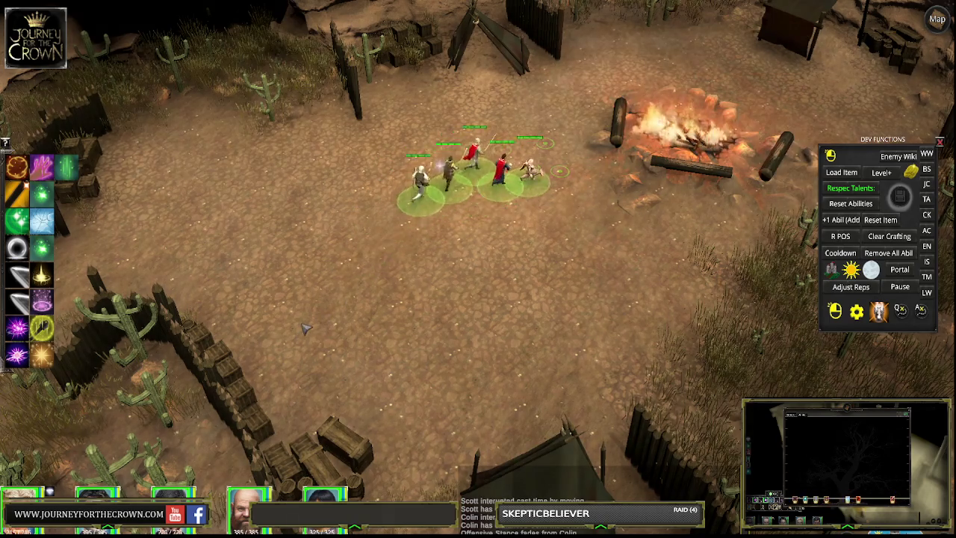
right_click(296, 347)
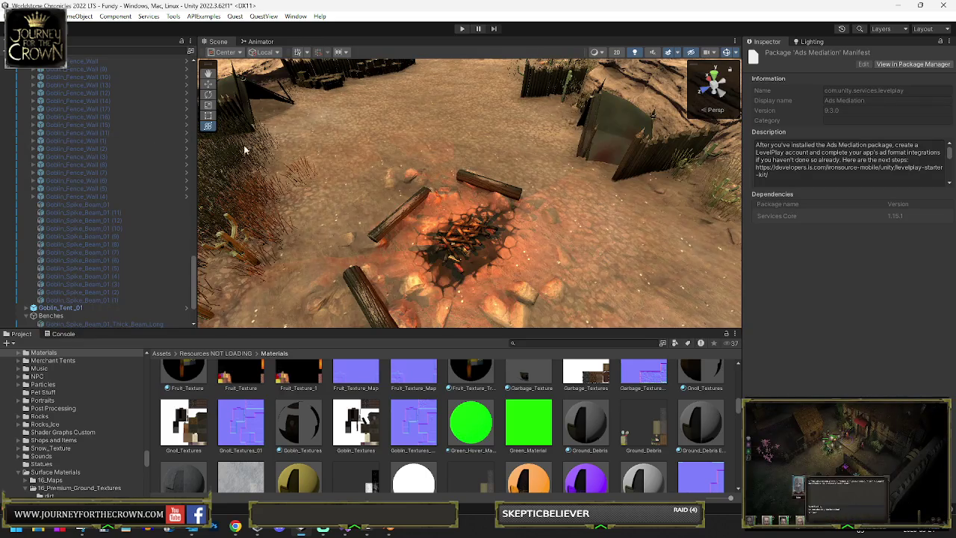
Move Rock Sandstone (163) to a new spot on the cactus-fenced camp ground
mouse_move(498, 187)
mouse_down()
mouse_move(545, 179)
mouse_move(623, 192)
mouse_move(504, 163)
mouse_move(359, 197)
mouse_move(381, 191)
mouse_move(402, 207)
mouse_move(394, 185)
mouse_up()
click(390, 179)
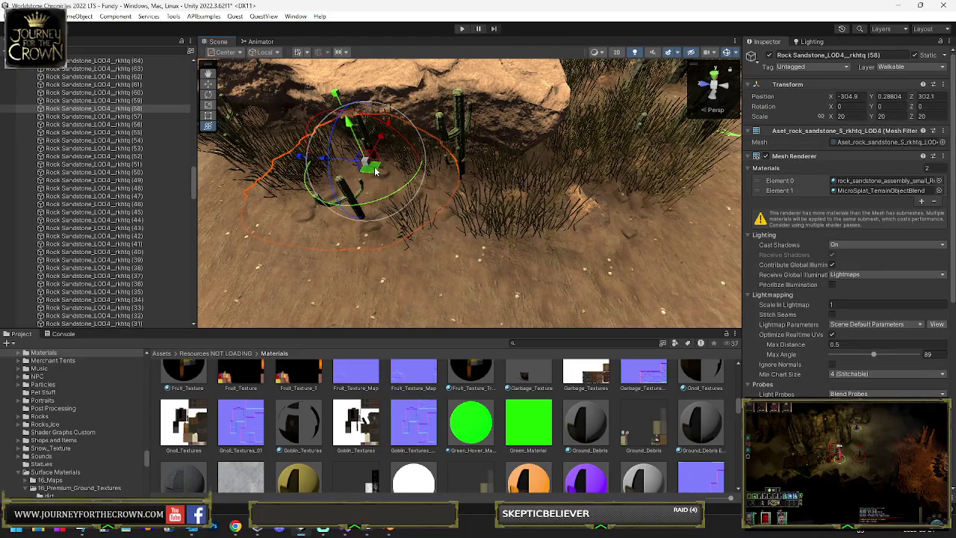
click(378, 173)
key(f)
mouse_move(673, 172)
mouse_down()
mouse_move(623, 164)
mouse_move(403, 207)
mouse_move(777, 166)
mouse_up()
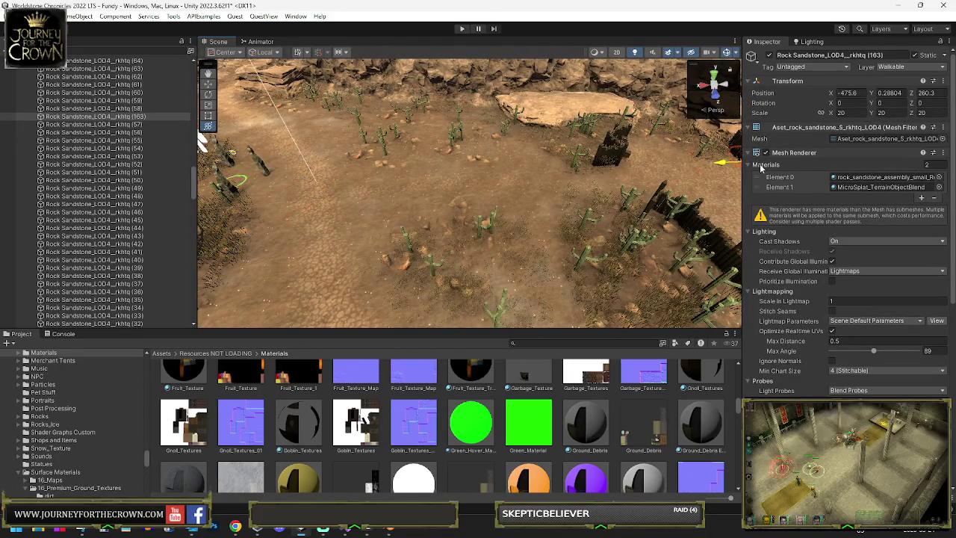
key(f)
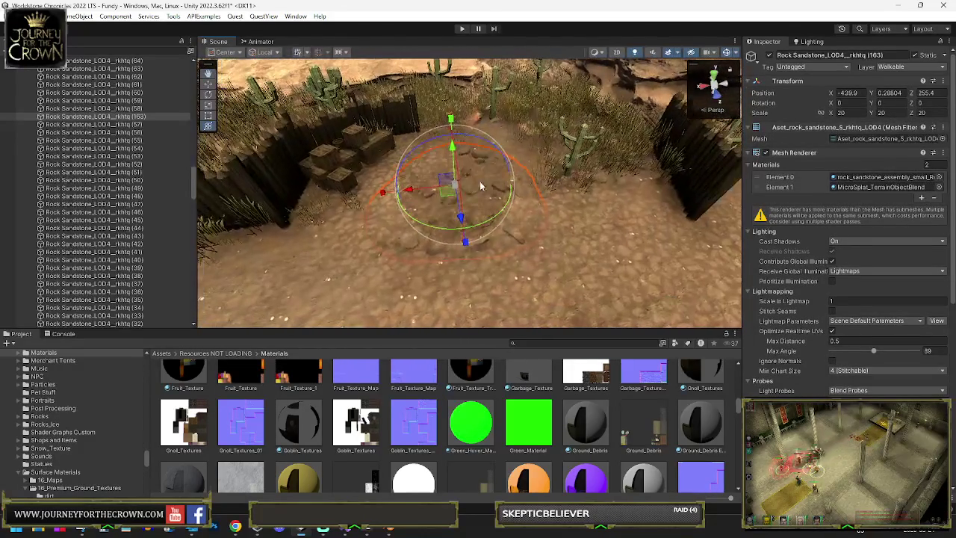
mouse_move(448, 198)
mouse_down()
mouse_move(440, 194)
mouse_move(508, 203)
mouse_move(683, 269)
mouse_move(419, 200)
mouse_up()
key(y)
mouse_move(375, 165)
mouse_down()
mouse_move(423, 259)
mouse_move(468, 274)
mouse_move(500, 260)
mouse_move(523, 231)
mouse_up()
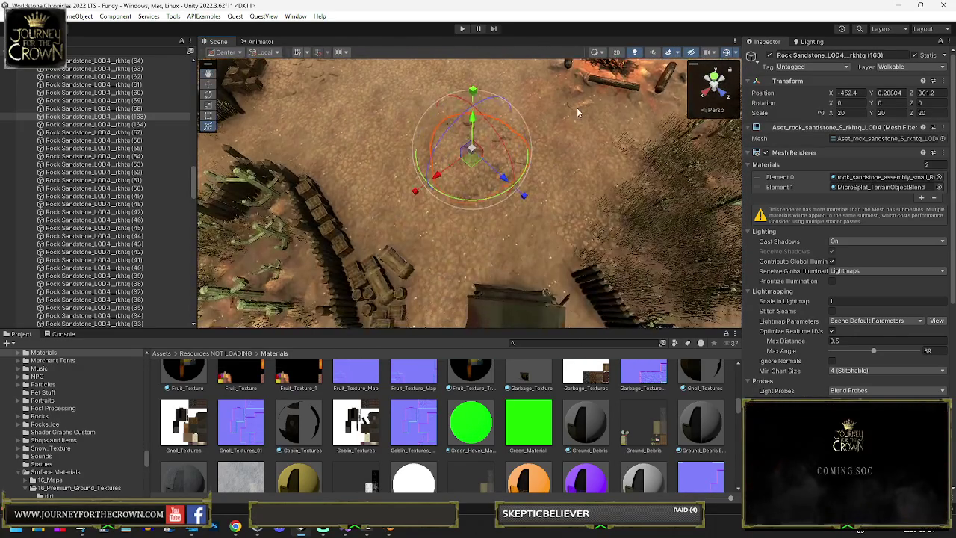
Shift the volcanic rock across the ground toward the lower right
click(577, 110)
mouse_move(578, 109)
mouse_down()
mouse_move(384, 224)
mouse_move(381, 237)
mouse_move(341, 224)
mouse_move(603, 219)
mouse_up()
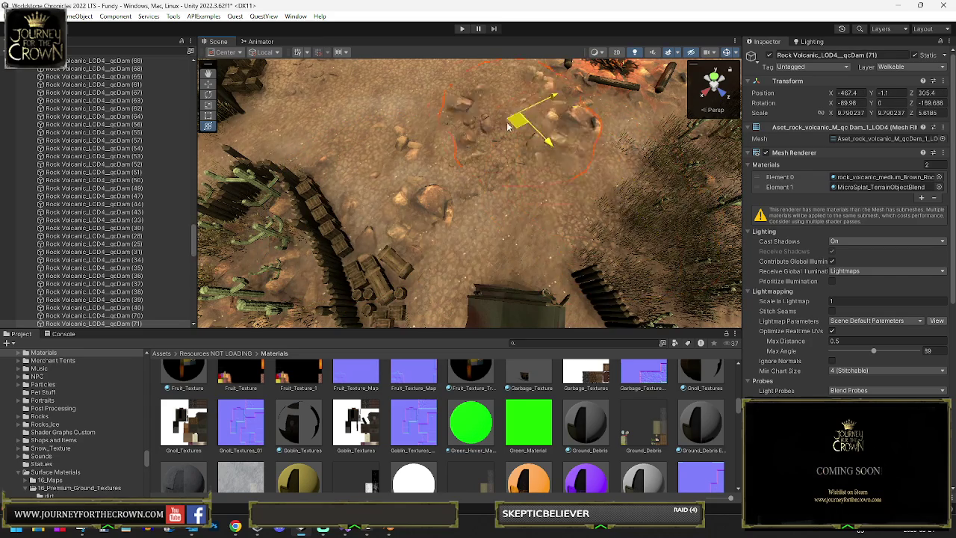
scroll(517, 135, down, 5)
mouse_move(481, 229)
mouse_down()
mouse_move(572, 291)
mouse_move(545, 267)
mouse_up()
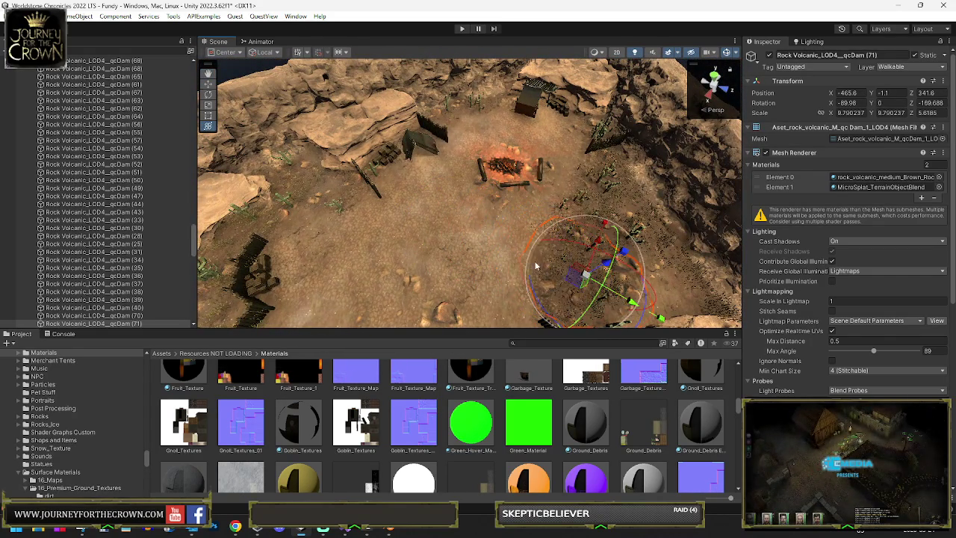
Reposition the other sandstone rock up and to the right near the campfire
click(445, 245)
key(f)
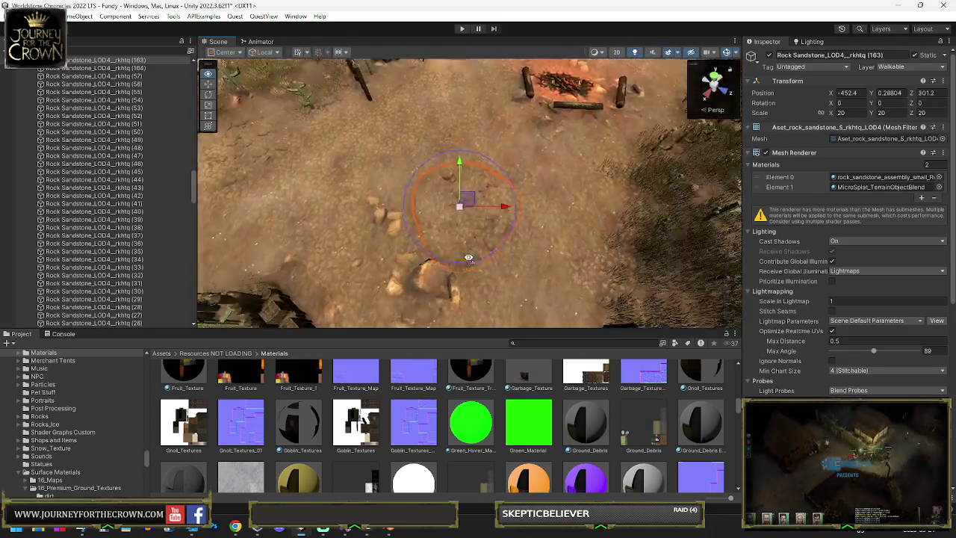
key(y)
mouse_move(457, 207)
mouse_down()
mouse_move(654, 193)
mouse_move(423, 129)
mouse_up()
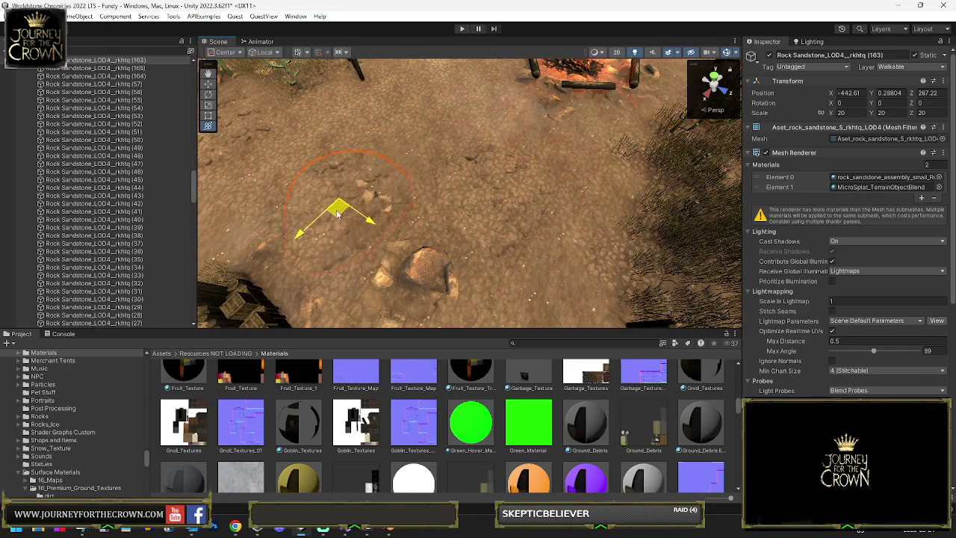
Select the camp terrain so its editing tools become available
mouse_move(320, 222)
mouse_down()
mouse_move(376, 136)
mouse_move(396, 124)
mouse_move(319, 213)
mouse_move(444, 111)
mouse_up()
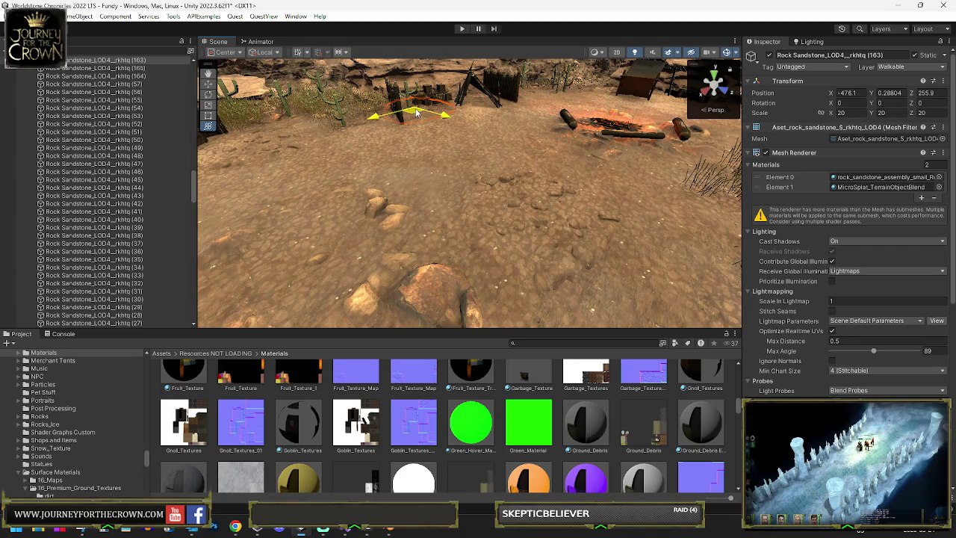
click(506, 198)
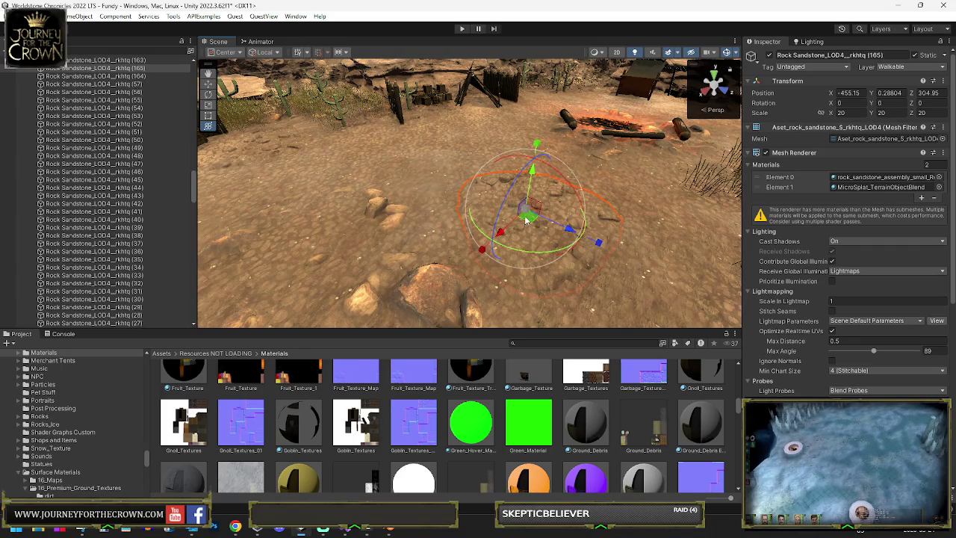
mouse_move(487, 231)
mouse_down()
mouse_move(586, 186)
mouse_move(439, 189)
mouse_move(569, 156)
mouse_up()
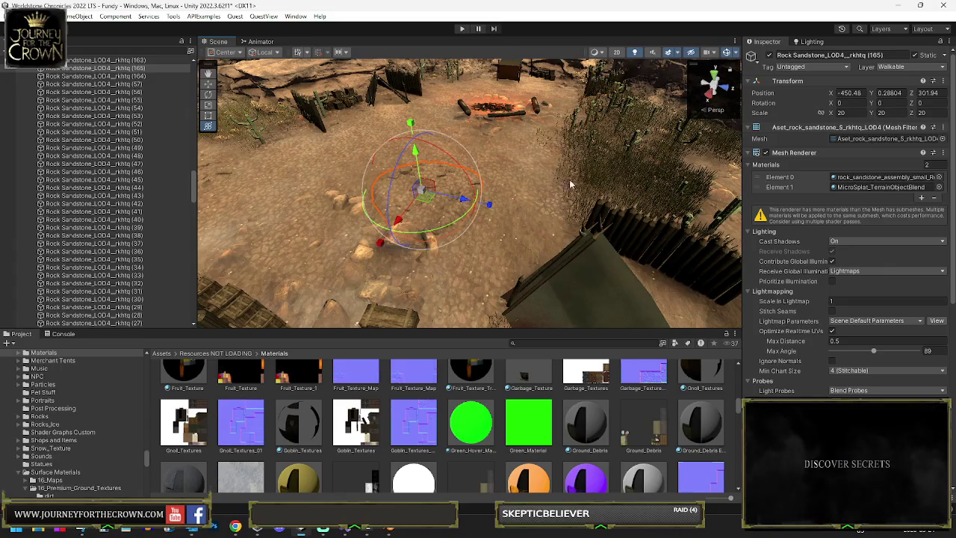
click(556, 177)
click(825, 197)
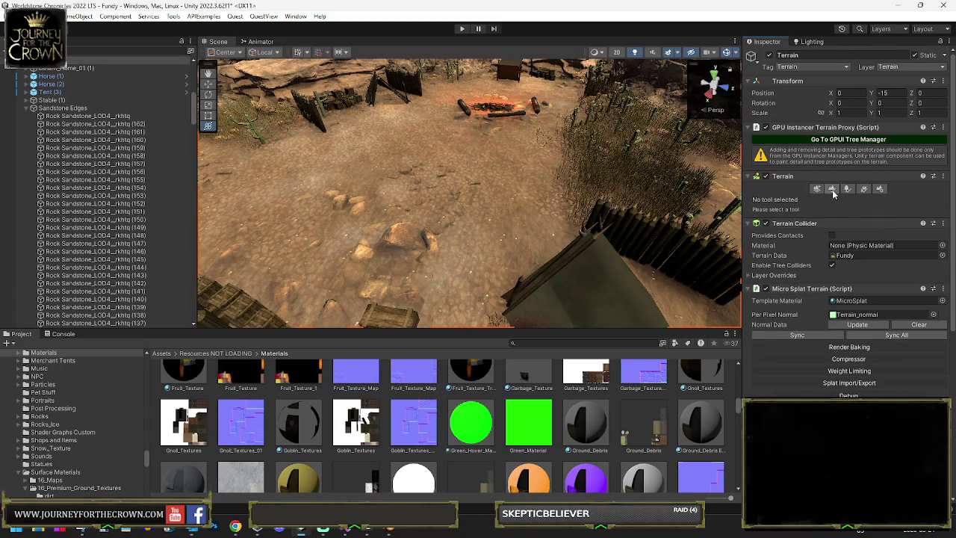
Paint Cactus_02 trees across the desert terrain, then enter Play mode
click(848, 189)
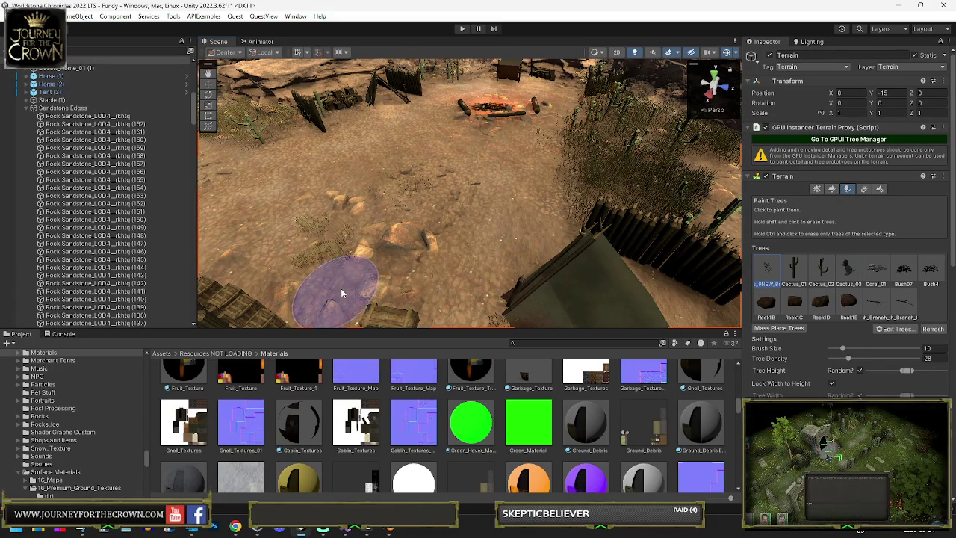
scroll(396, 270, up, 5)
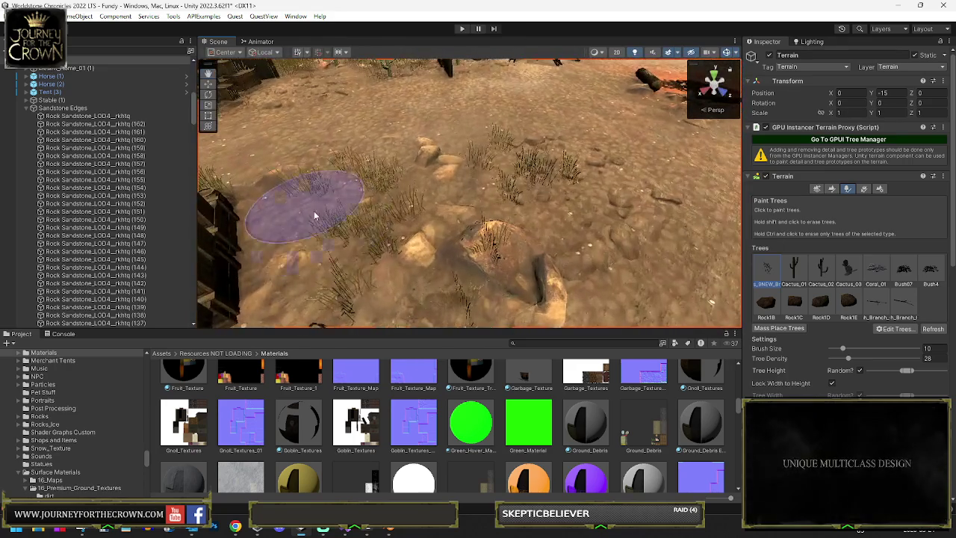
scroll(331, 282, down, 5)
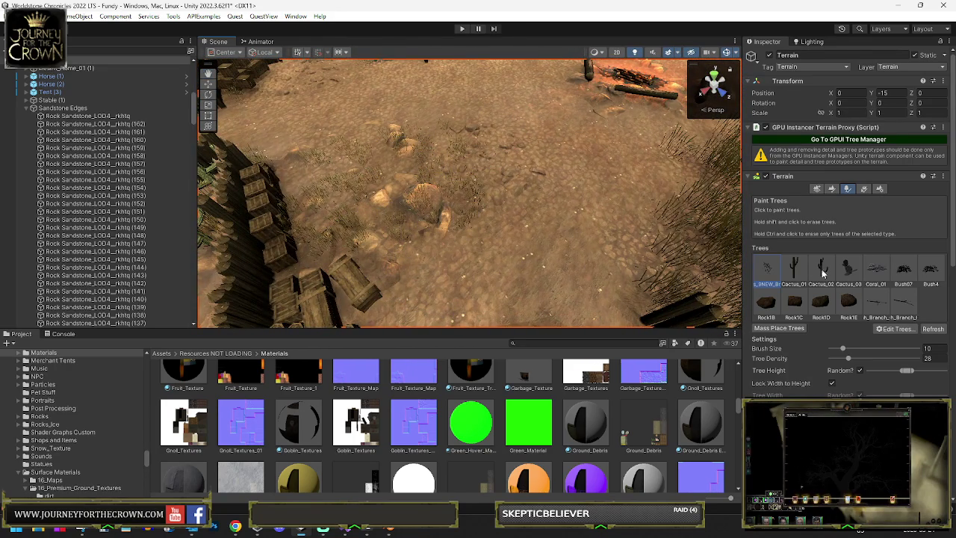
click(362, 205)
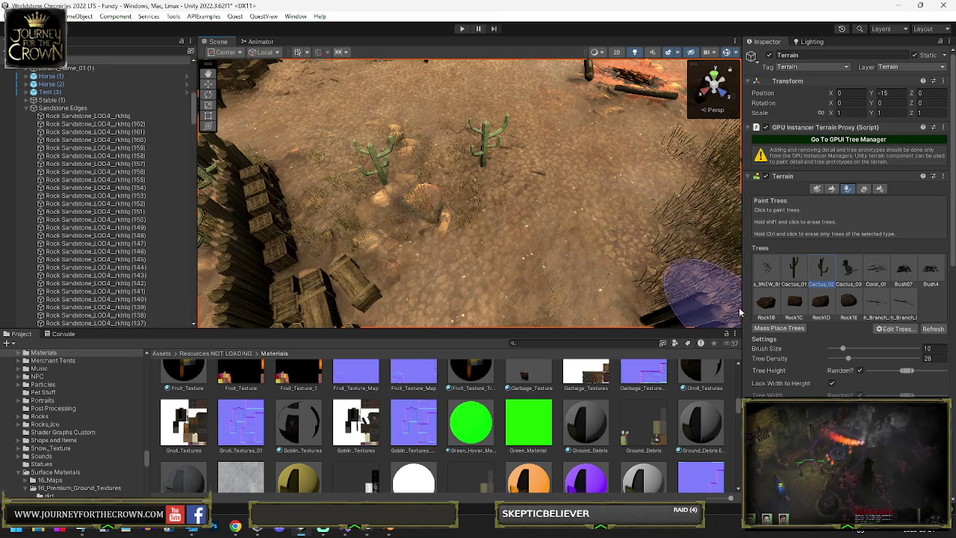
drag(374, 275, 390, 241)
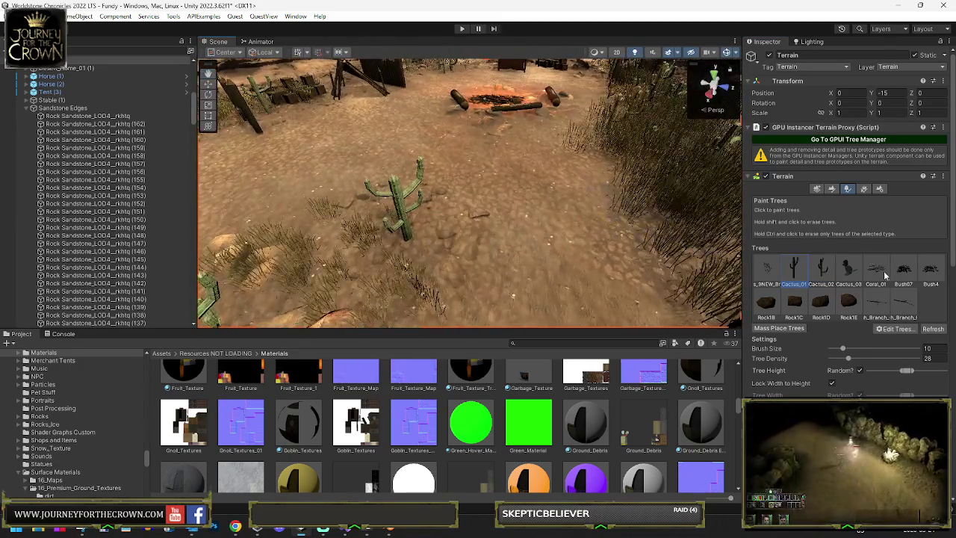
scroll(448, 159, down, 5)
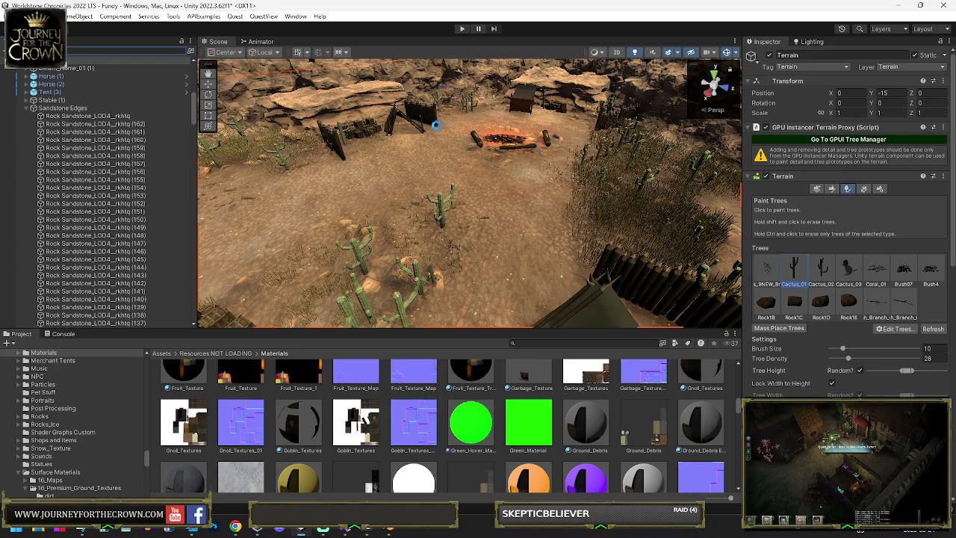
click(464, 30)
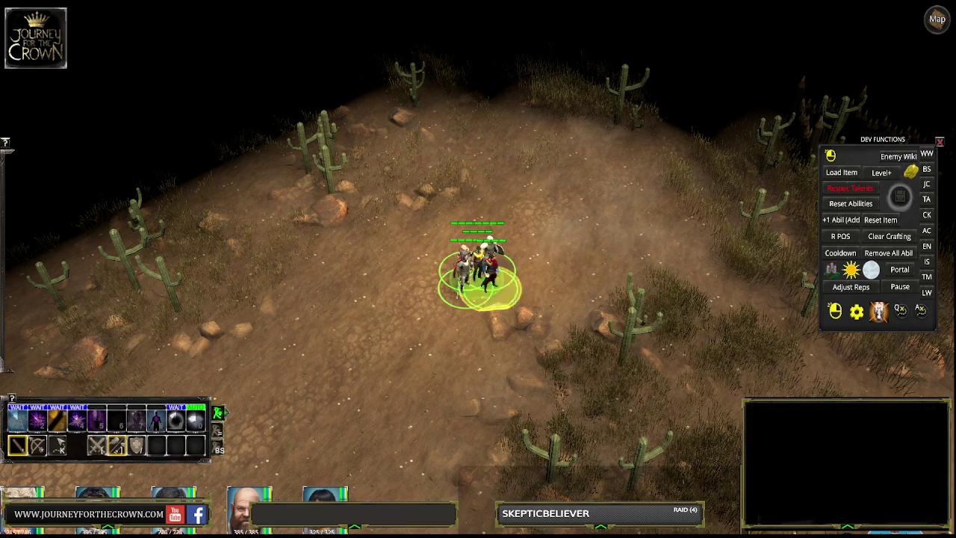
Walk the party down-left, then up the desert slope to the goblin camp's spiked fence
right_click(366, 345)
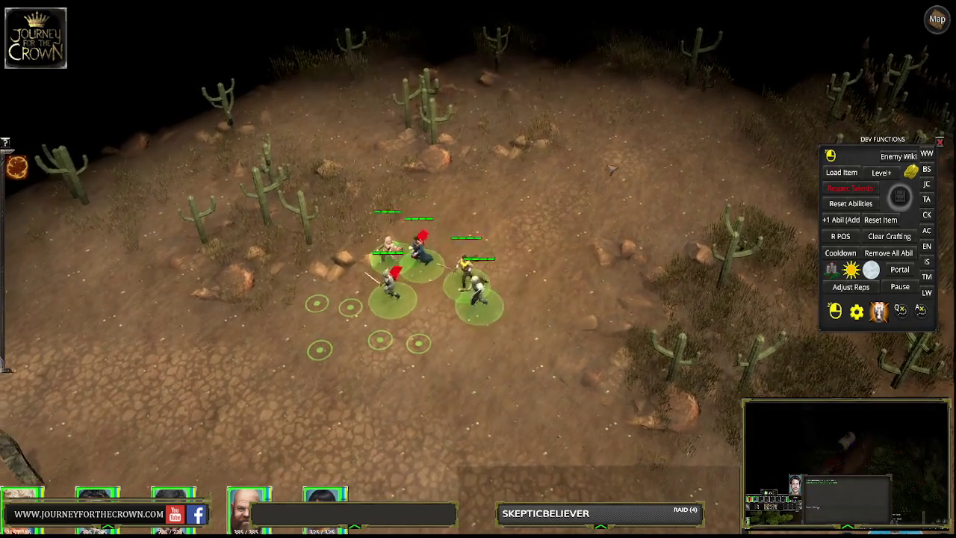
right_click(657, 142)
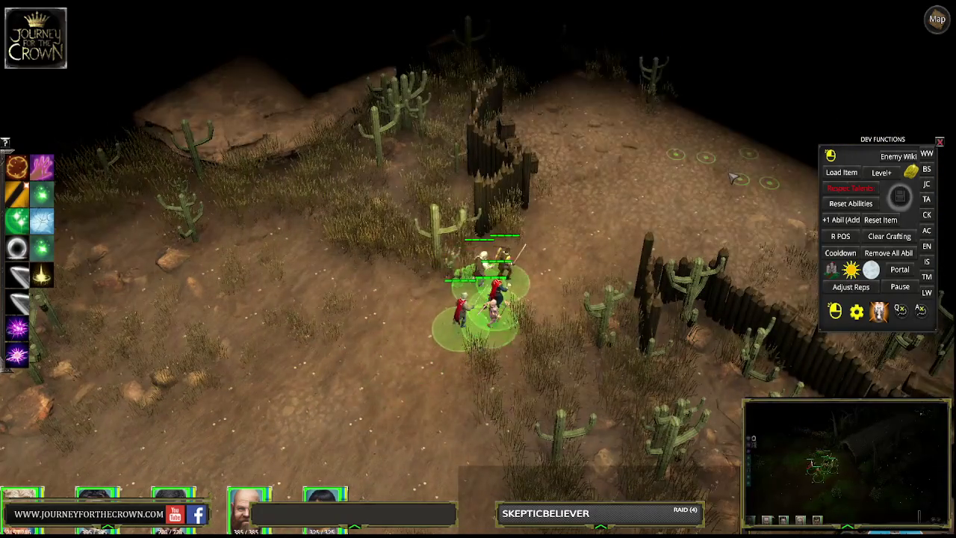
right_click(690, 182)
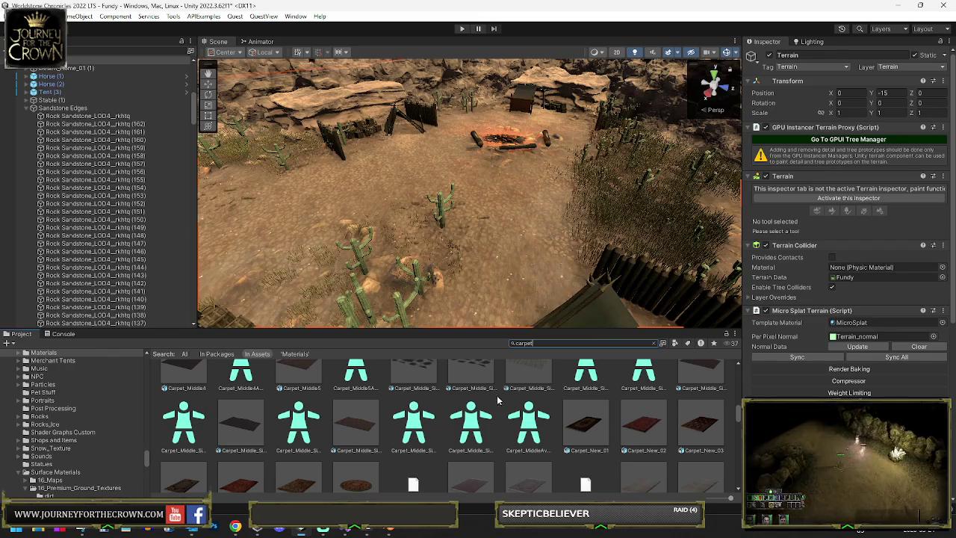
Place Carpet_23 near the fire, enlarge it to scale 2.1481 and raise it slightly
scroll(453, 416, up, 5)
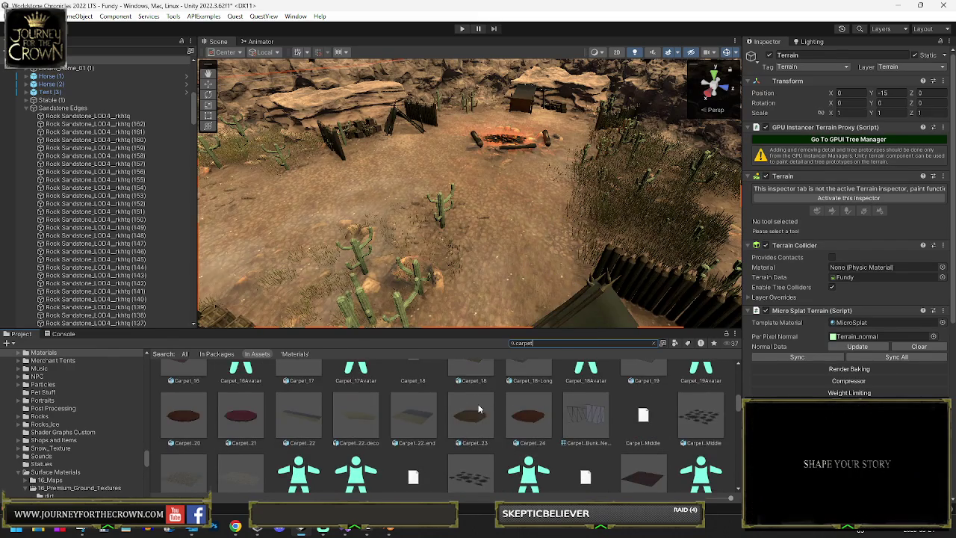
mouse_move(476, 427)
mouse_down()
mouse_move(557, 138)
mouse_move(532, 114)
mouse_up()
key(f)
key(y)
mouse_move(472, 188)
mouse_down()
mouse_move(484, 168)
mouse_move(471, 197)
mouse_move(427, 160)
mouse_move(394, 160)
mouse_move(394, 128)
mouse_move(412, 110)
mouse_up()
drag(418, 187, 479, 224)
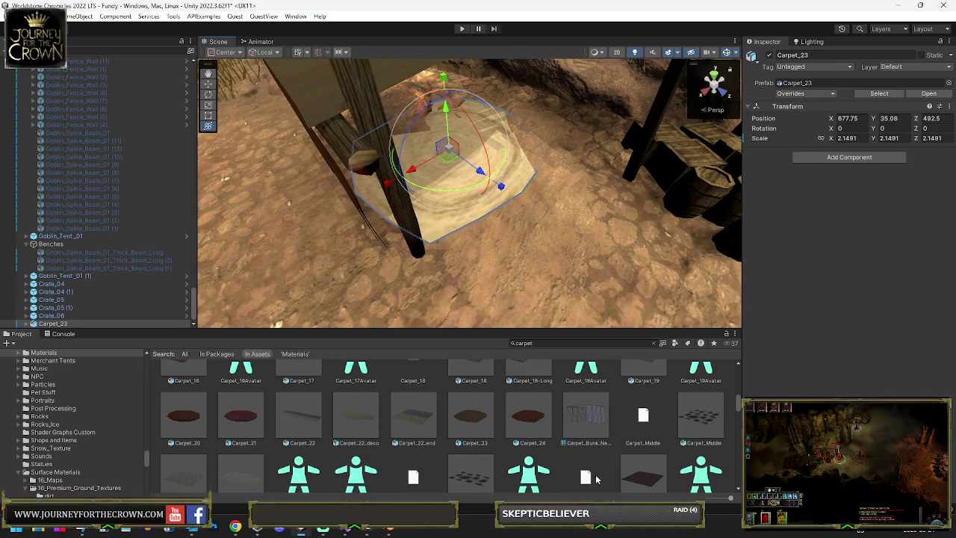
Add the red Carpet_11 beside Carpet_23 and shift it into place
scroll(596, 479, down, 3)
scroll(556, 432, down, 3)
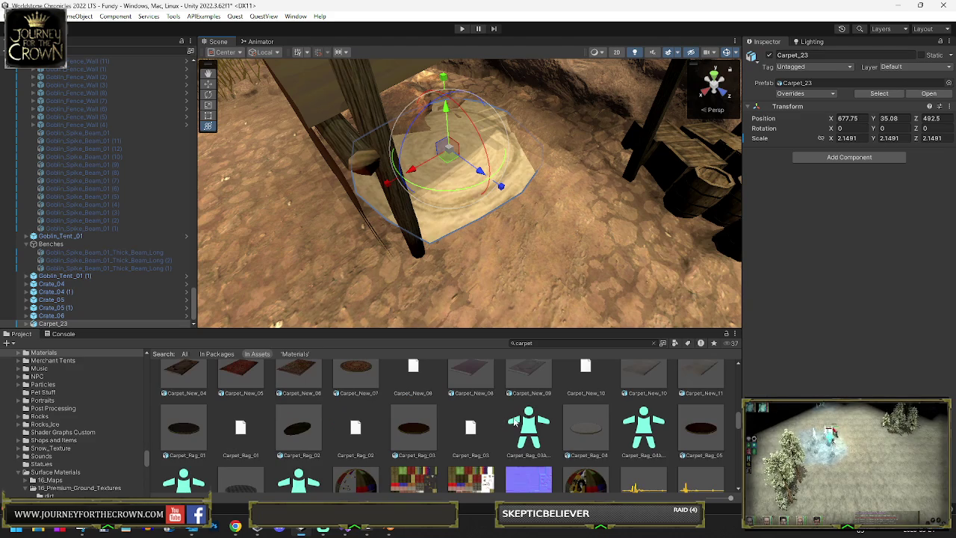
scroll(562, 433, down, 5)
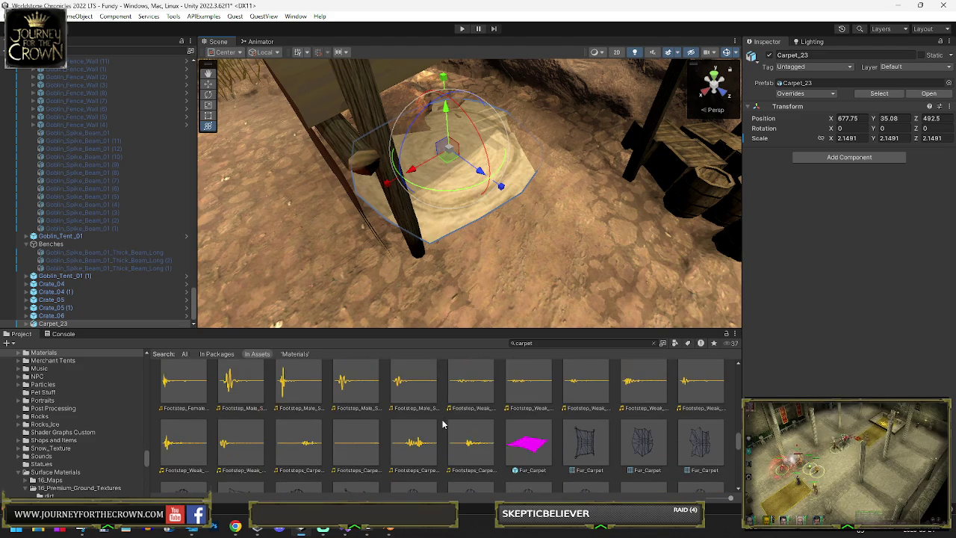
click(880, 94)
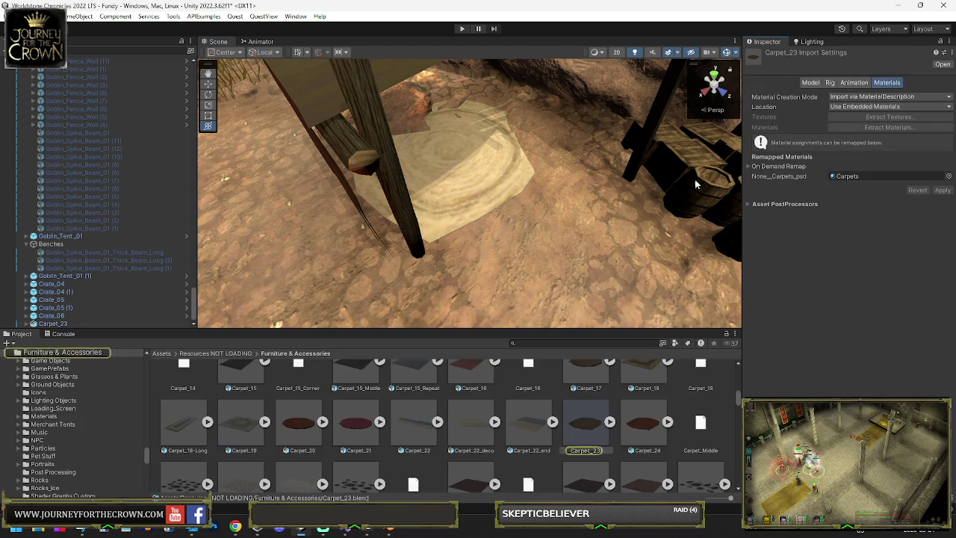
scroll(311, 413, up, 3)
mouse_move(356, 414)
mouse_down()
mouse_move(437, 249)
mouse_move(483, 200)
mouse_move(454, 149)
mouse_move(431, 155)
mouse_up()
drag(459, 105, 458, 102)
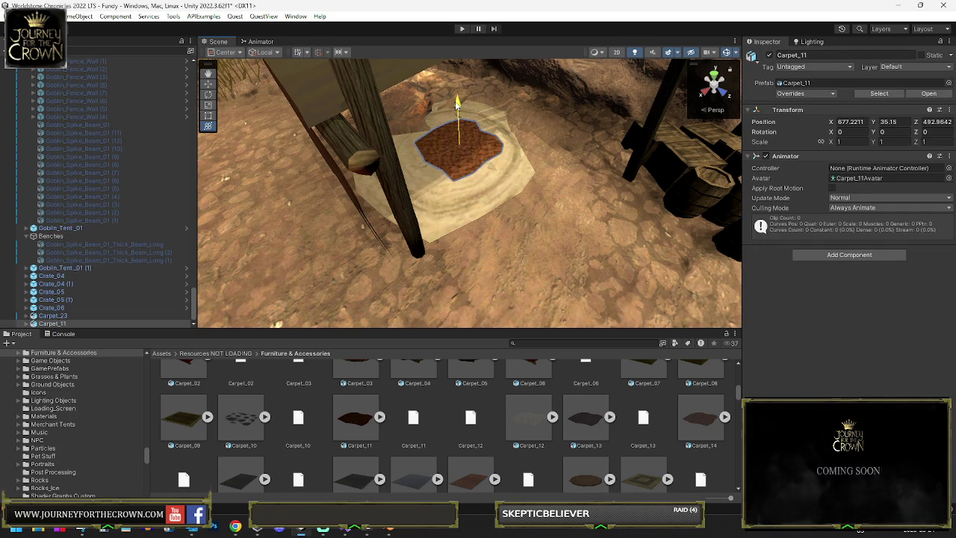
drag(450, 148, 457, 129)
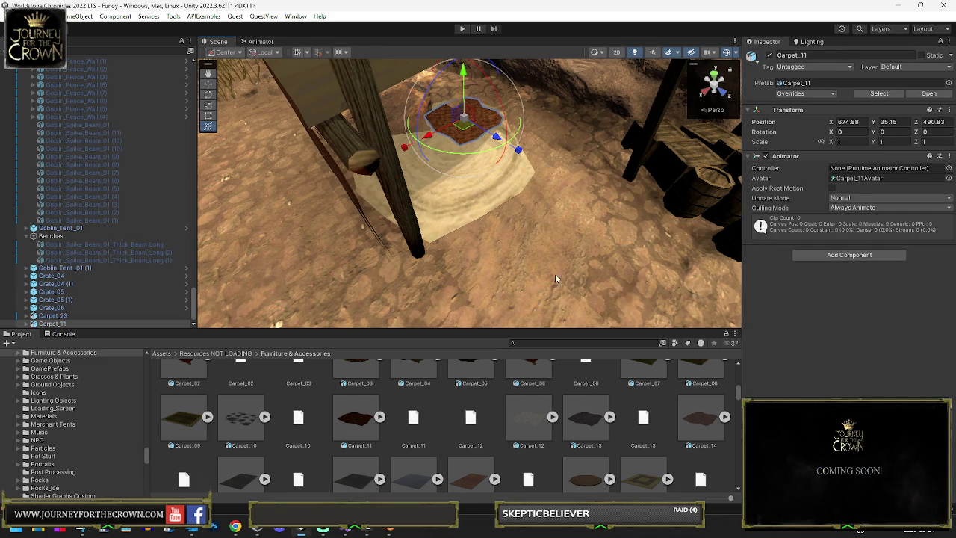
Set Carpet_13 beside the red carpet and drag Carpet_04 into the scene
mouse_move(446, 191)
mouse_down()
mouse_move(442, 139)
mouse_move(459, 112)
mouse_up()
key(e)
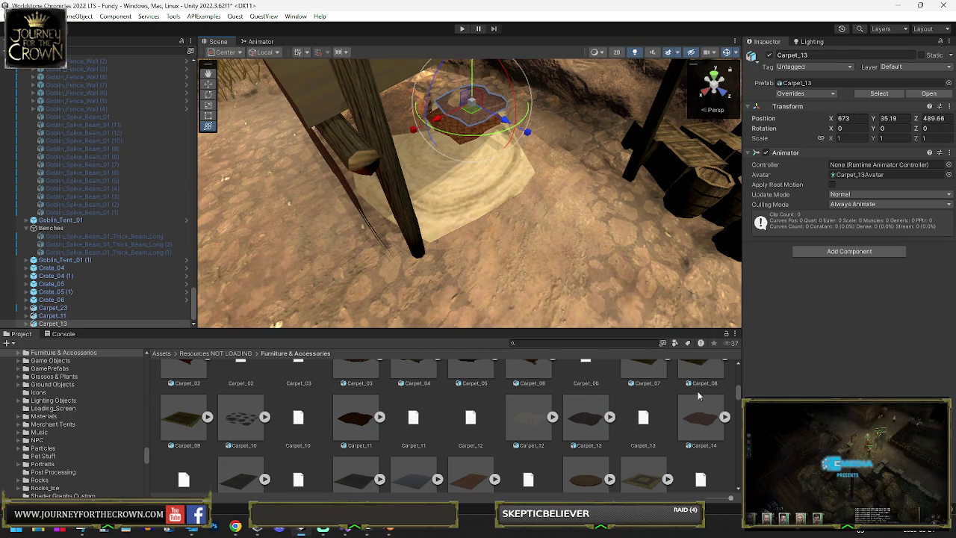
scroll(554, 417, down, 3)
scroll(553, 413, up, 5)
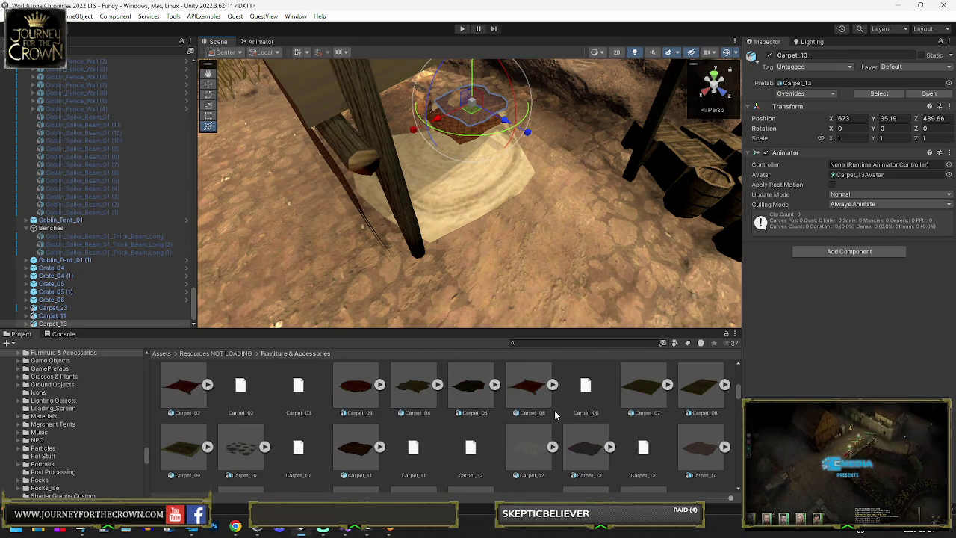
scroll(554, 413, down, 1)
mouse_move(414, 415)
mouse_down()
mouse_move(478, 323)
mouse_move(468, 193)
mouse_up()
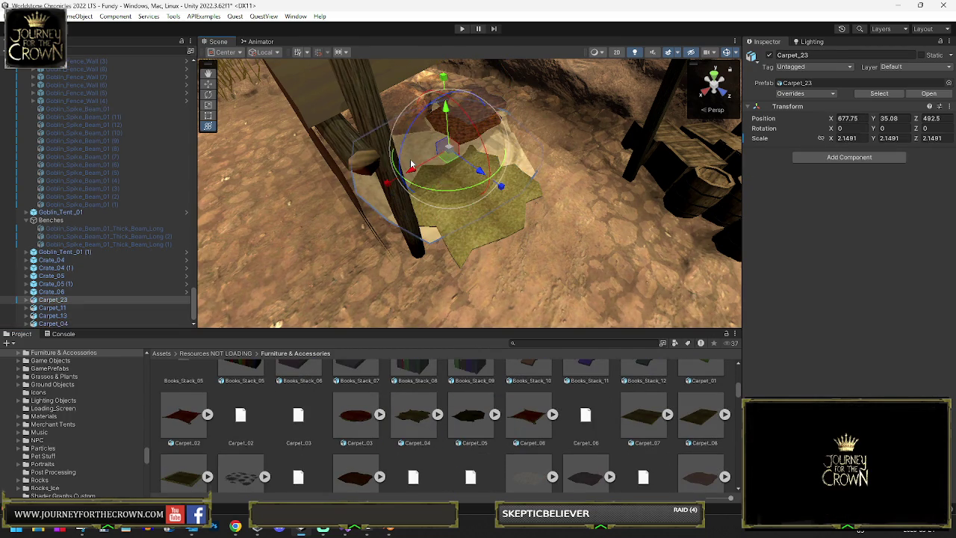
Move the green Carpet_04 away from the post and turn it around its vertical axis
click(451, 135)
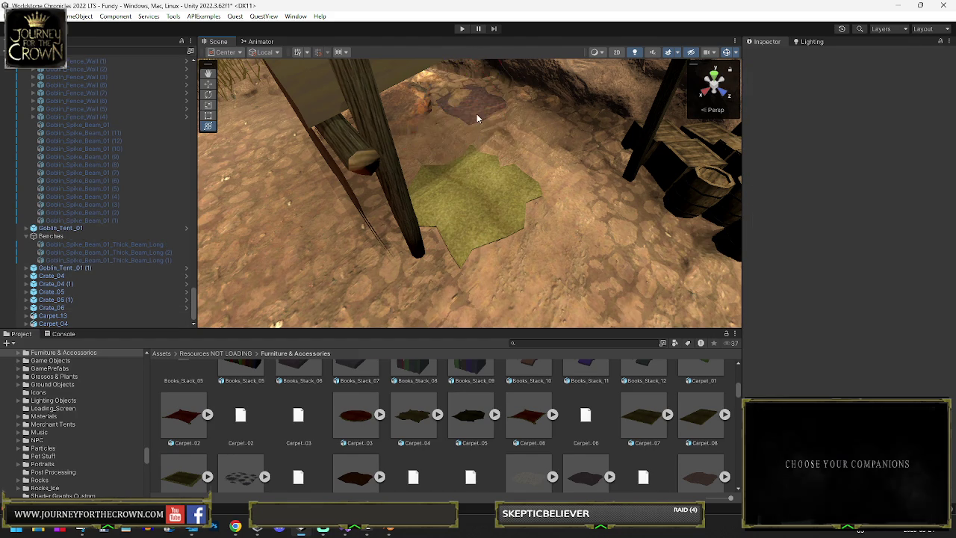
click(467, 207)
mouse_move(468, 207)
mouse_down()
mouse_move(463, 142)
mouse_move(447, 158)
mouse_up()
mouse_move(396, 198)
mouse_down()
mouse_move(373, 220)
mouse_move(296, 222)
mouse_move(334, 222)
mouse_up()
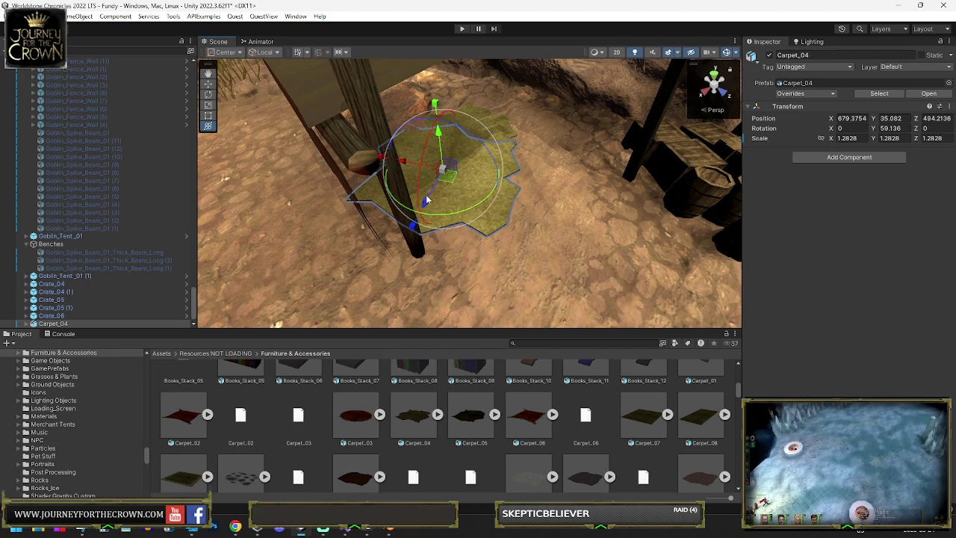
mouse_move(452, 176)
mouse_down()
mouse_move(458, 185)
mouse_move(523, 183)
mouse_up()
Duplicate Carpet_04 and move the copy over toward the goblin tent
key(ctrl+d)
drag(619, 127, 342, 207)
key(f)
key(e)
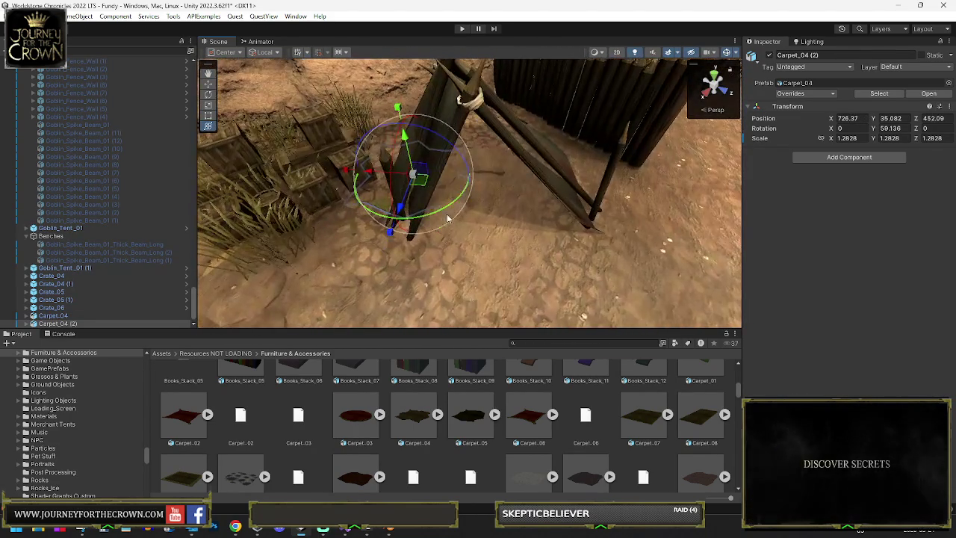
key(w)
mouse_move(417, 193)
mouse_down()
mouse_move(448, 213)
mouse_move(485, 219)
mouse_move(471, 209)
mouse_up()
key(e)
scroll(448, 184, up, 3)
Settle Carpet_04 (2) deep beneath Goblin_Tent_01 at scale 1.430194
click(458, 198)
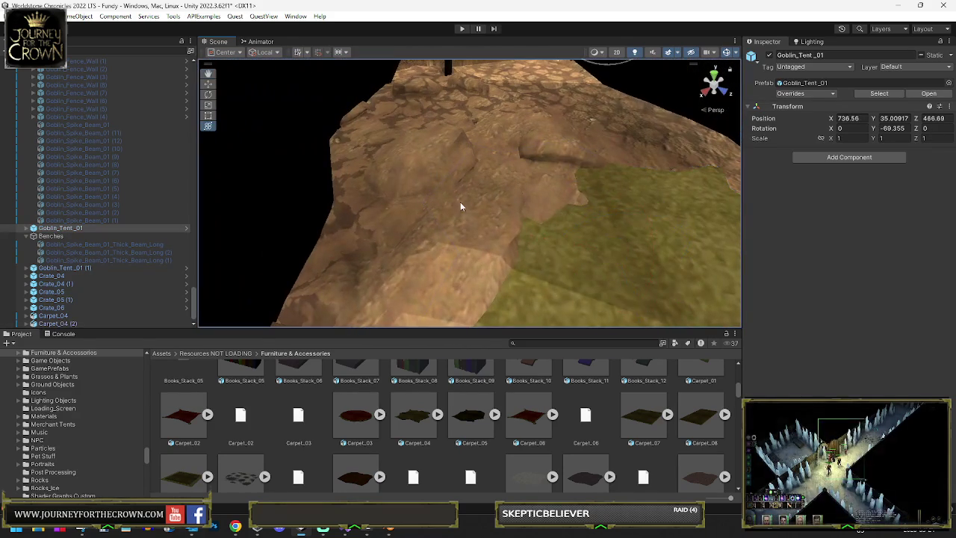
click(439, 169)
key(f)
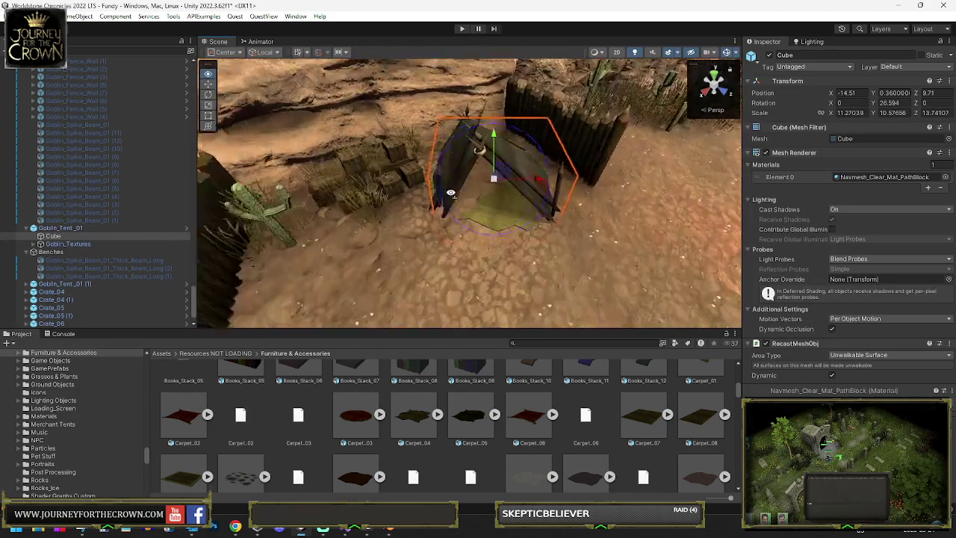
drag(473, 203, 382, 148)
click(382, 152)
key(f)
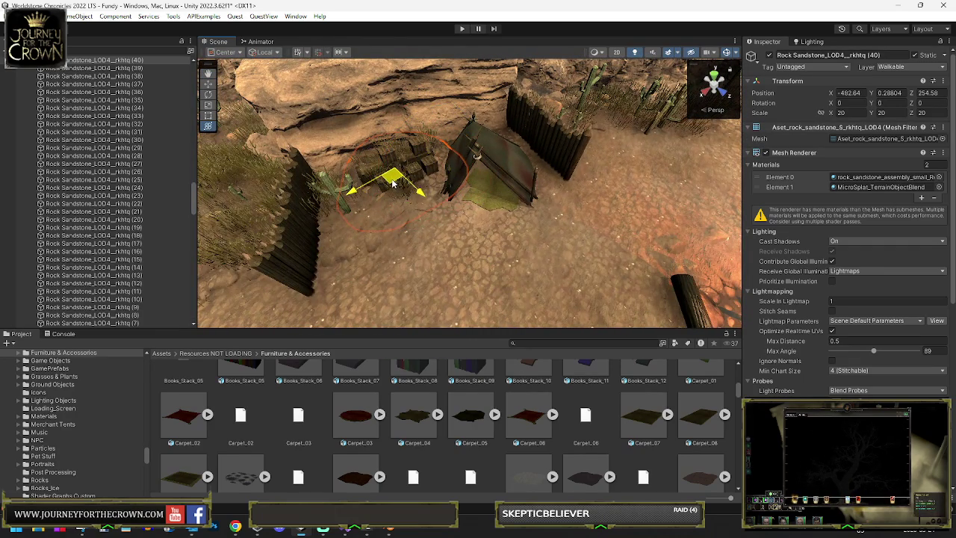
click(484, 208)
key(f)
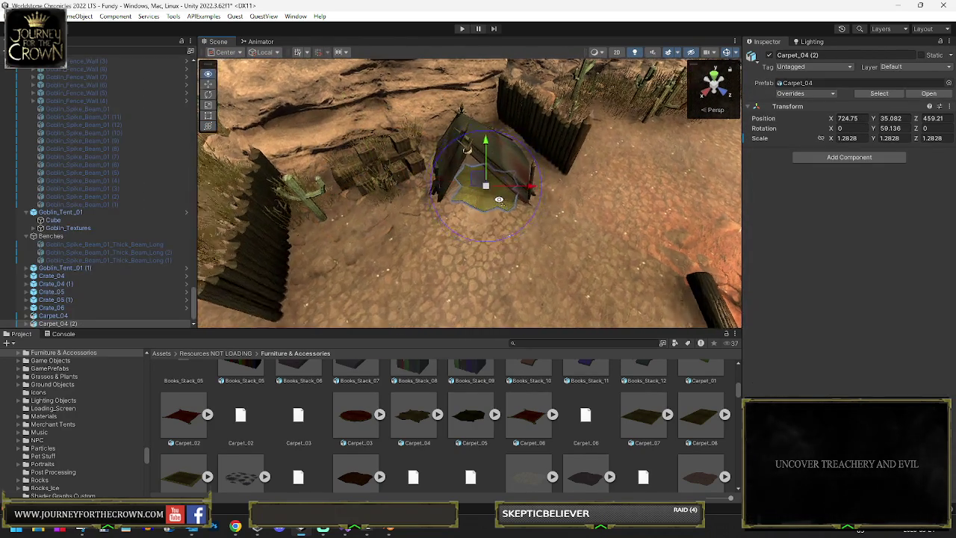
drag(496, 184, 446, 105)
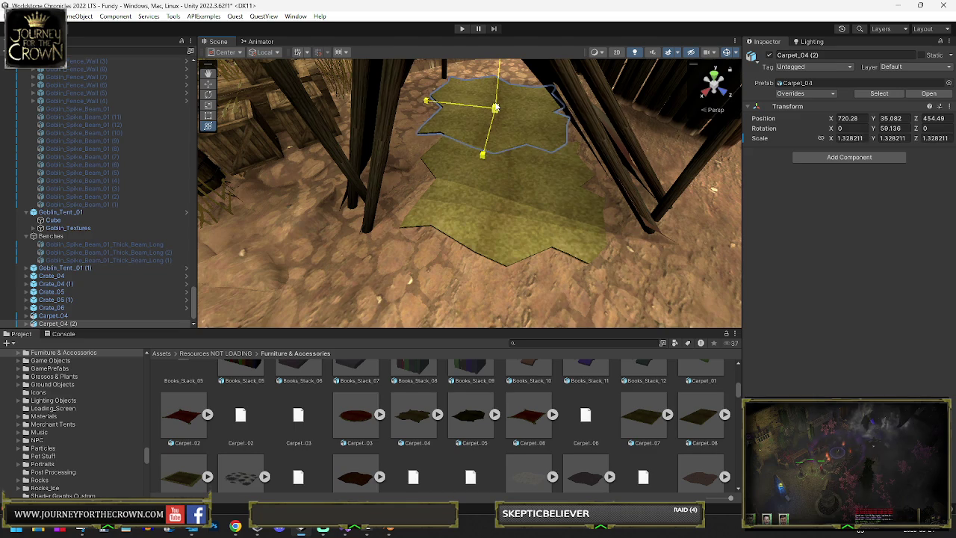
drag(499, 109, 485, 112)
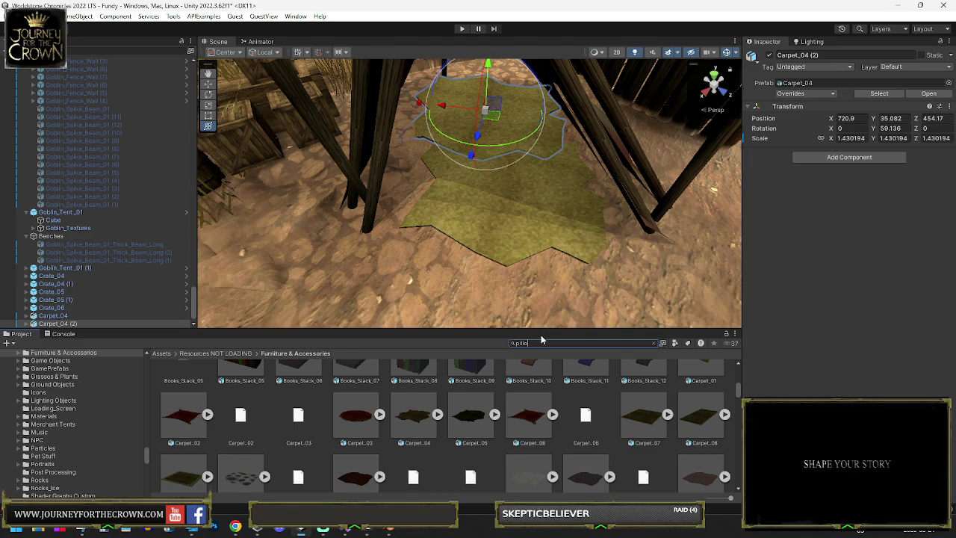
Bring the new Pillow prefab into the scene on the carpet under the tent
scroll(239, 424, up, 5)
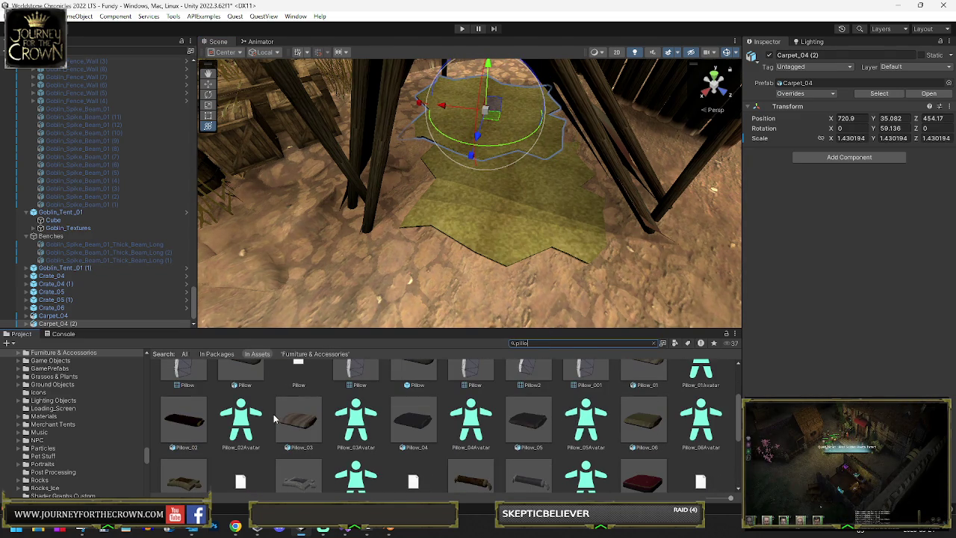
scroll(636, 465, up, 2)
drag(652, 408, 514, 165)
mouse_move(493, 122)
mouse_down()
mouse_move(484, 112)
mouse_move(497, 136)
mouse_move(523, 126)
mouse_move(475, 104)
mouse_up()
scroll(475, 103, down, 10)
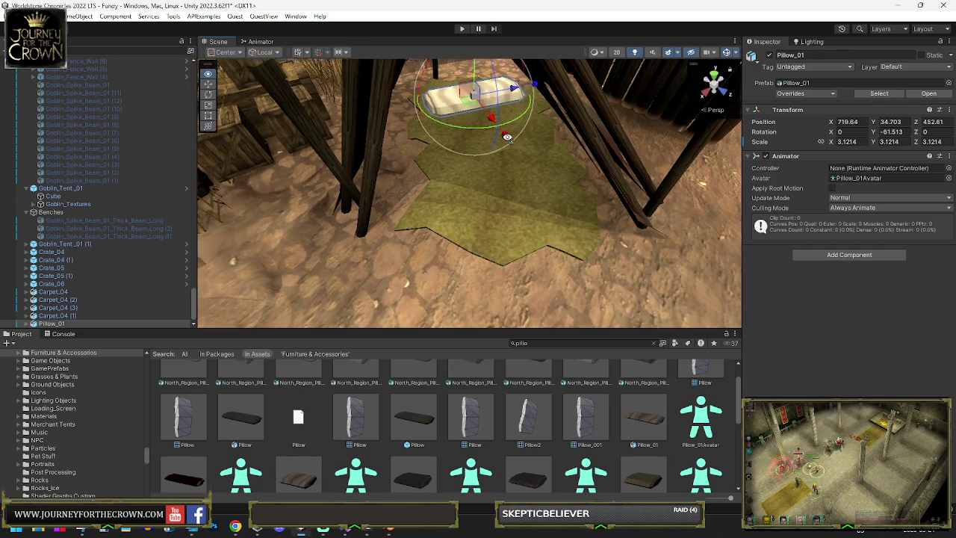
drag(226, 406, 416, 285)
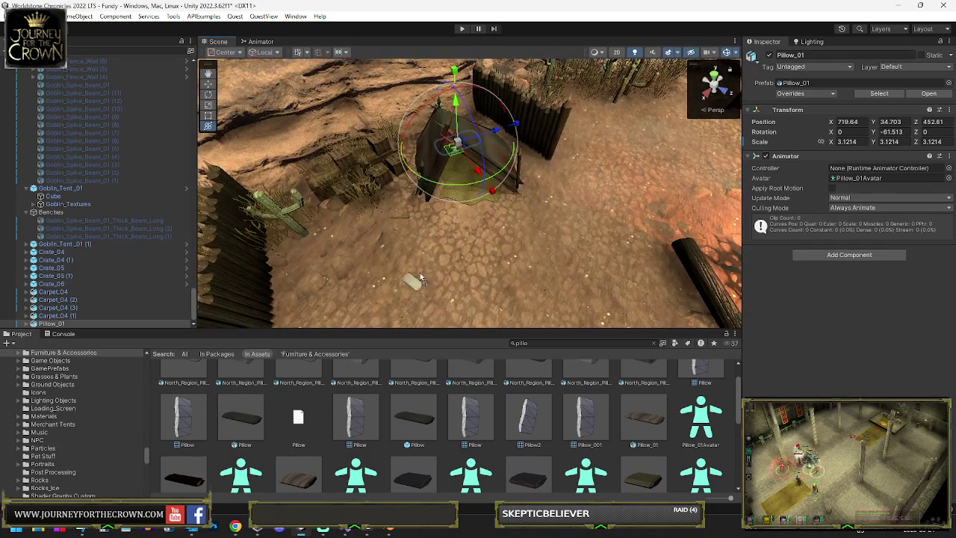
drag(454, 225, 453, 225)
key(f)
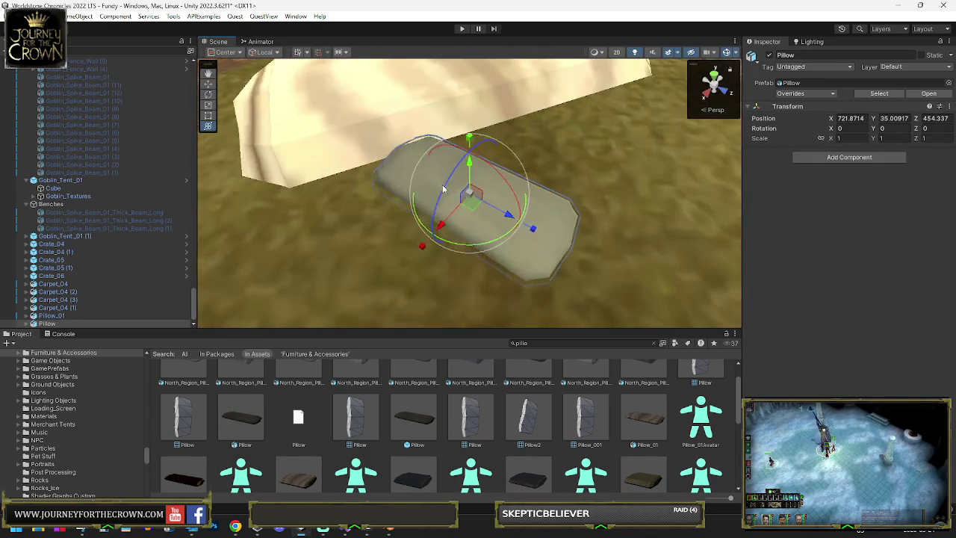
Delete the old pillow and leftover Pillow_01, keeping the fur carpet
scroll(494, 97, up, 5)
click(500, 112)
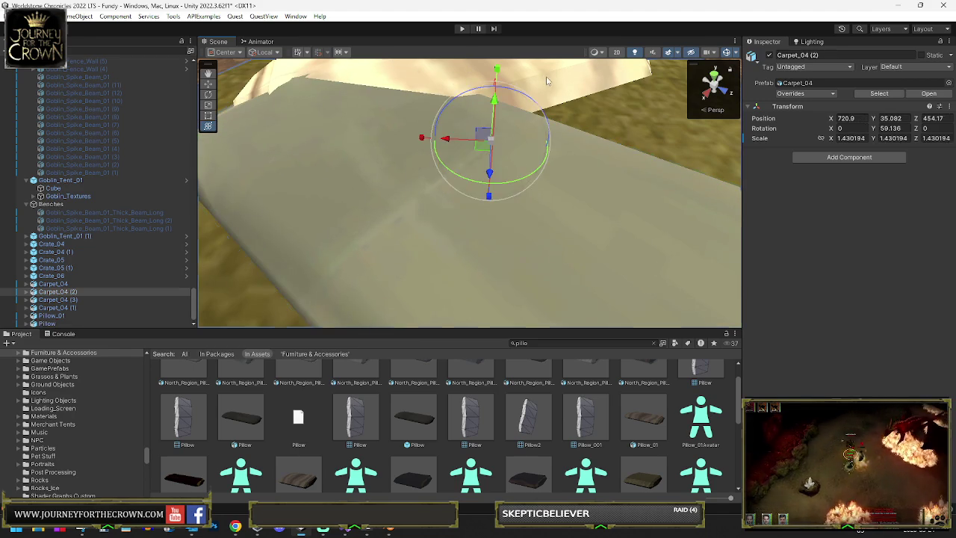
key(Delete)
key(ctrl+z)
scroll(518, 150, down, 4)
mouse_move(518, 150)
mouse_down()
mouse_move(530, 160)
mouse_move(507, 162)
mouse_up()
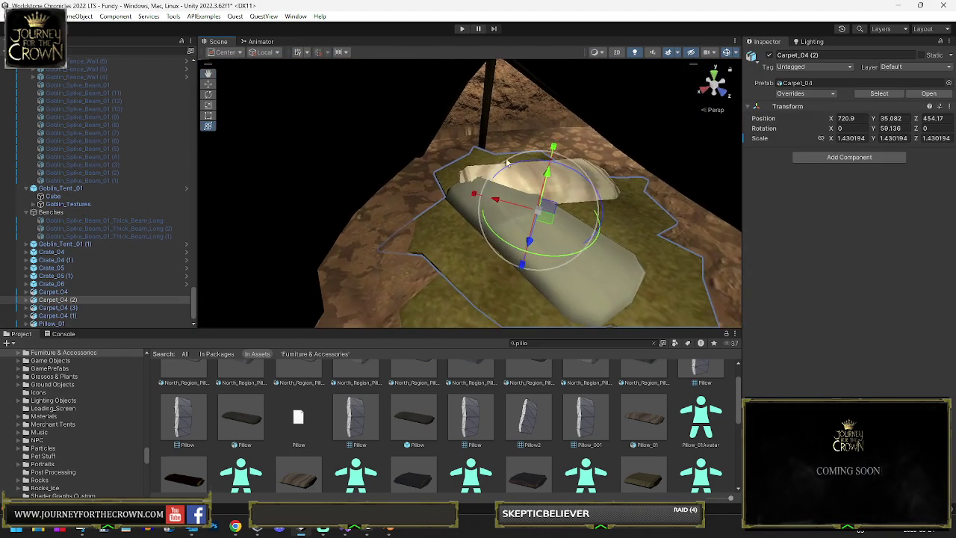
click(471, 177)
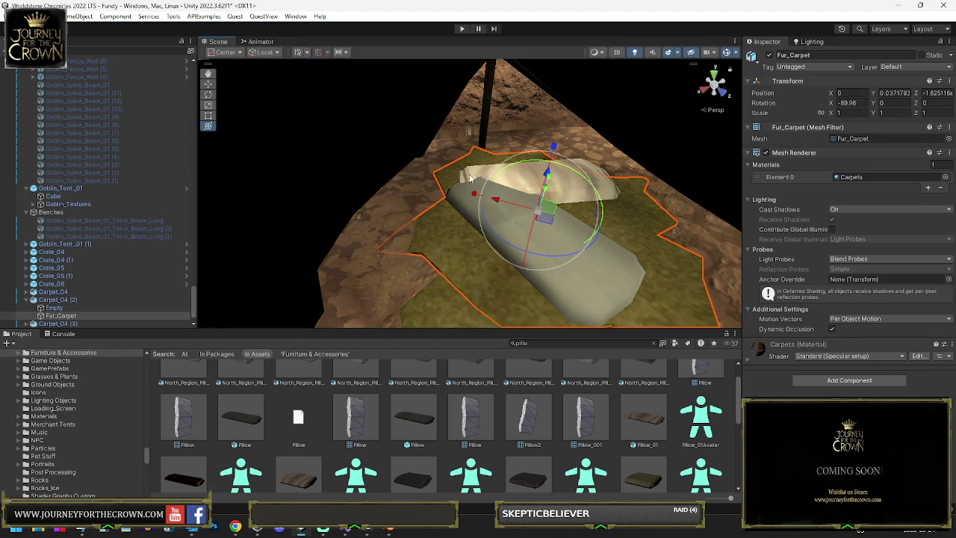
click(463, 175)
key(Delete)
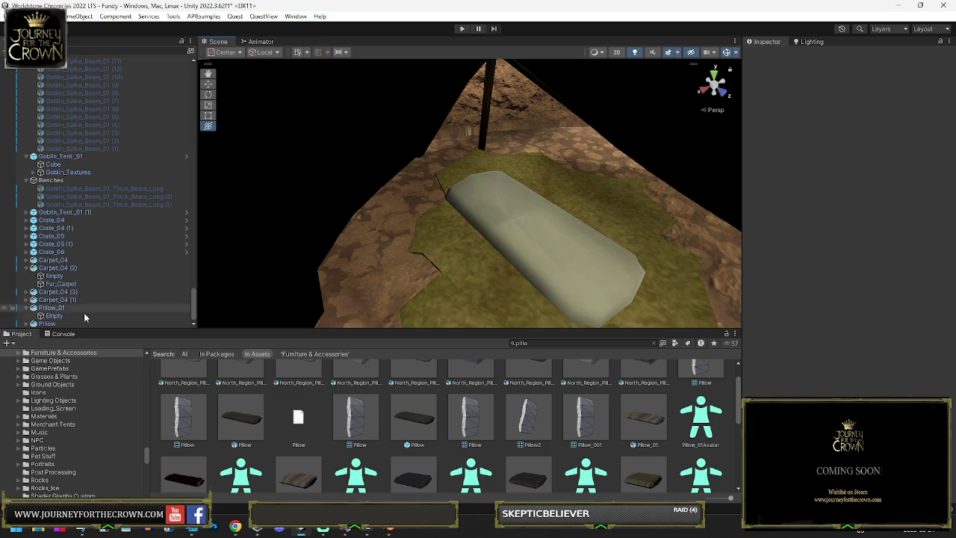
click(50, 308)
key(Delete)
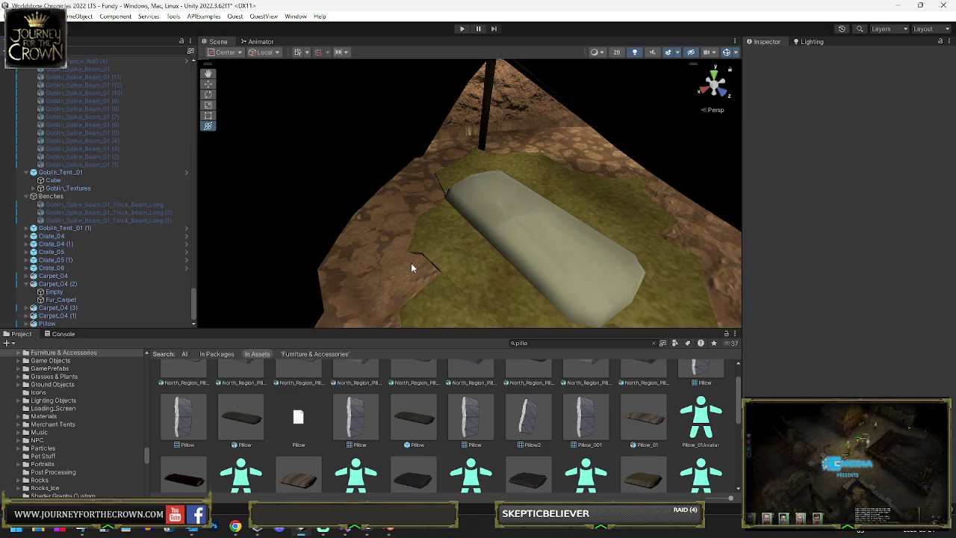
Turn the new Pillow to -51.171 and move it onto the carpet's middle
click(514, 227)
click(519, 228)
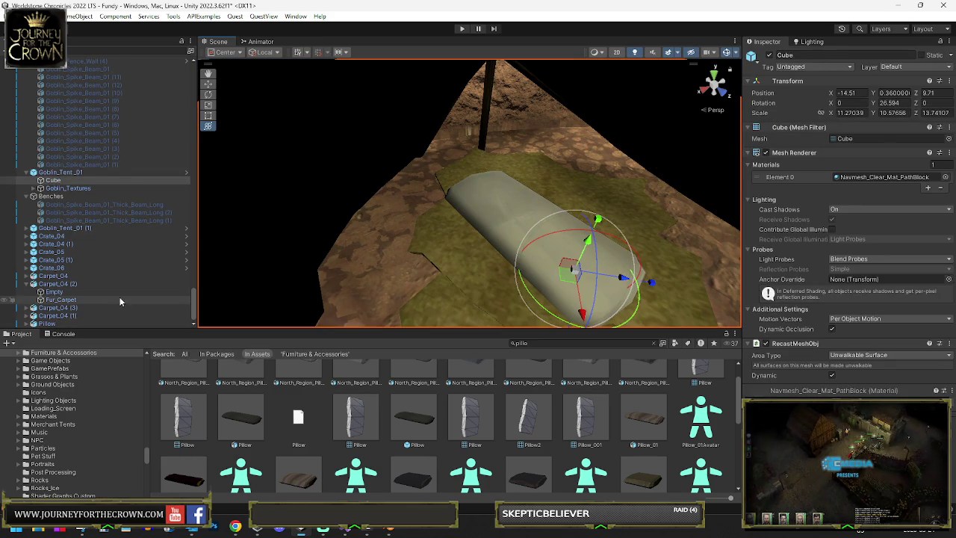
click(47, 323)
drag(641, 260, 631, 251)
mouse_move(527, 217)
mouse_down()
mouse_move(523, 202)
mouse_move(545, 203)
mouse_move(549, 183)
mouse_up()
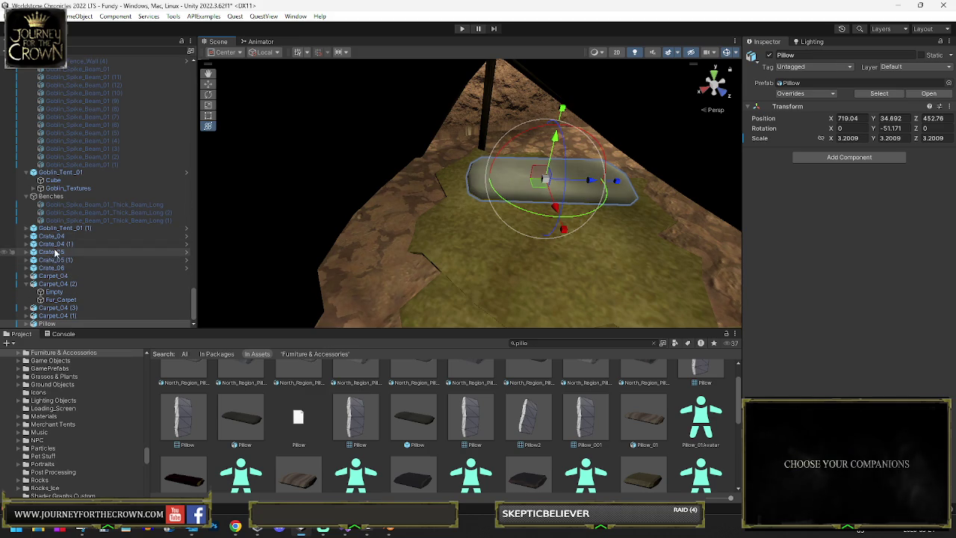
Select the bandit props in the Hierarchy, undoing a stray empty object
shift+click(61, 230)
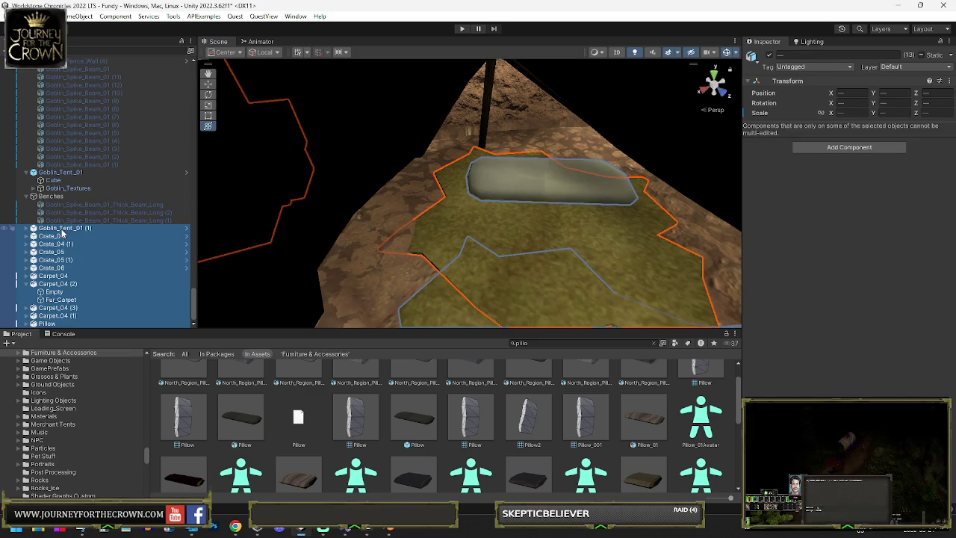
right_click(67, 251)
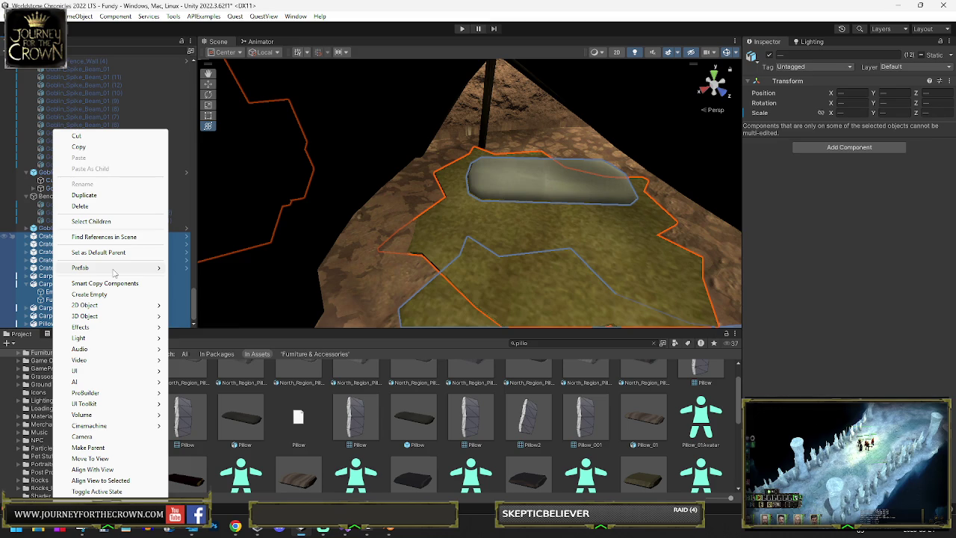
mouse_move(99, 319)
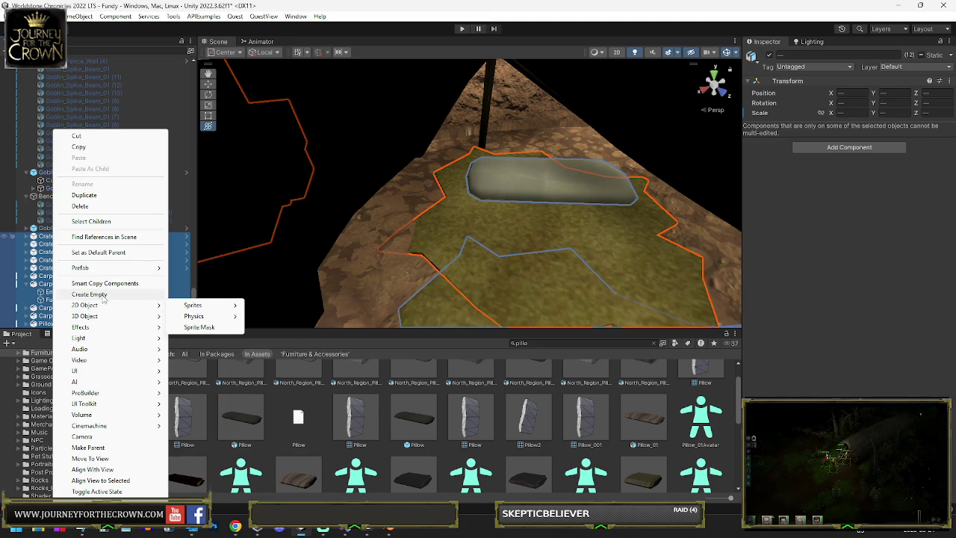
click(103, 295)
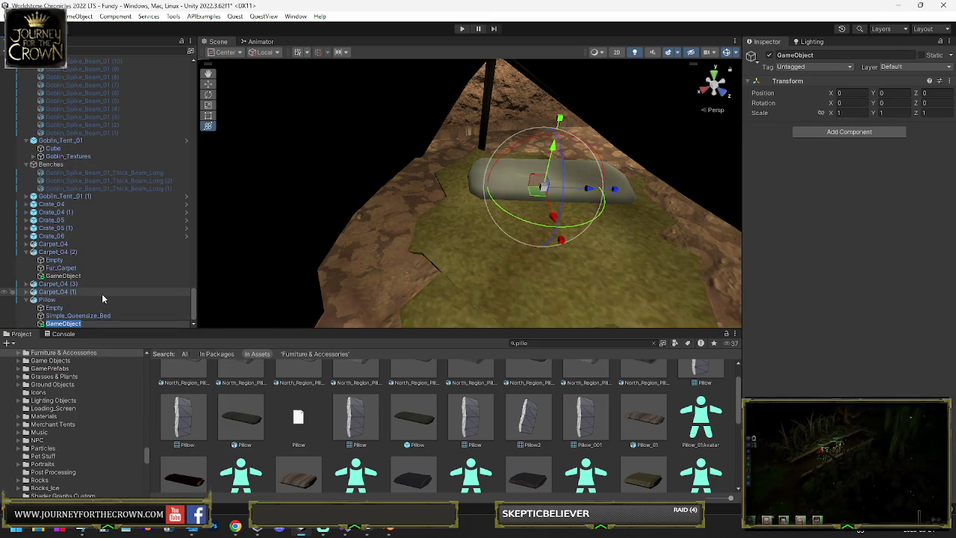
key(ctrl+z)
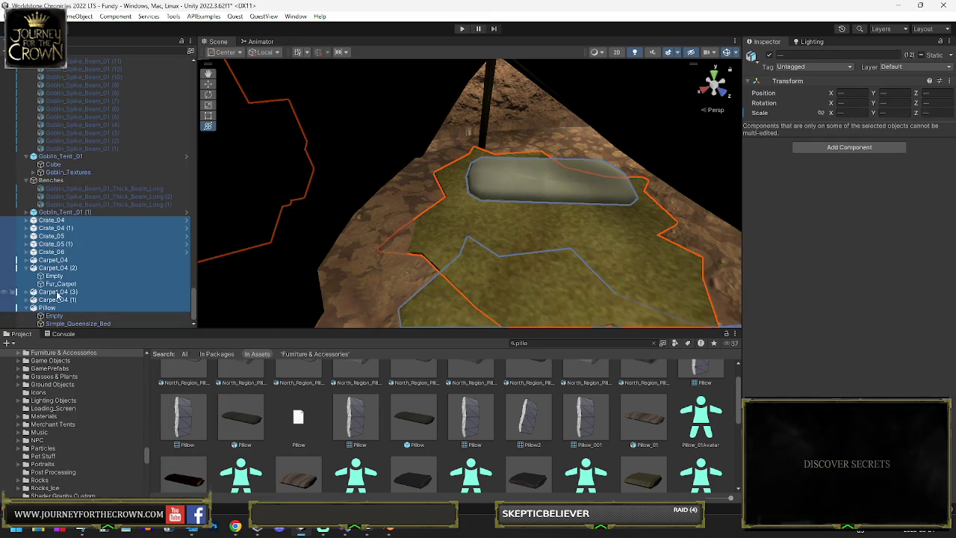
click(28, 269)
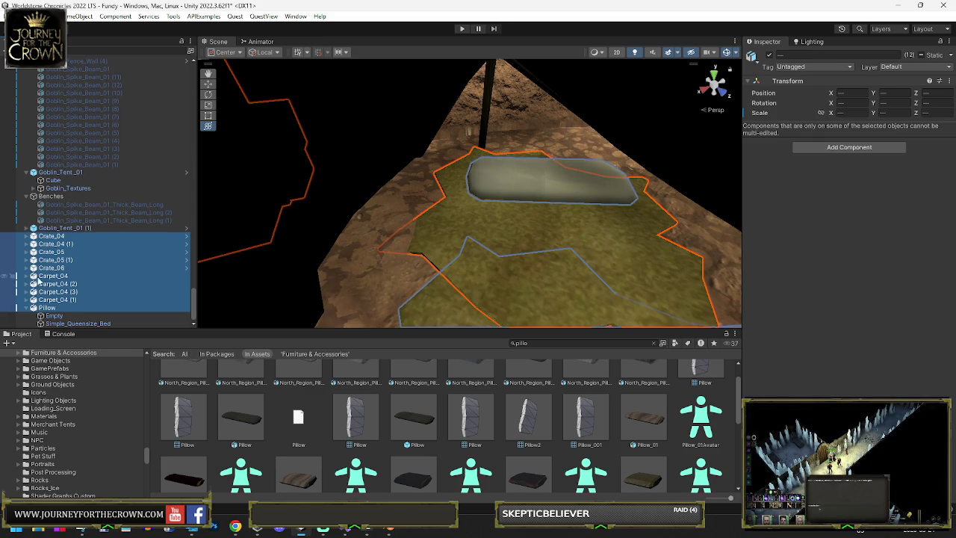
ctrl+click(47, 284)
Wrap Crate_04 through Pillow in a new empty parent named Bandit Stuff
right_click(48, 237)
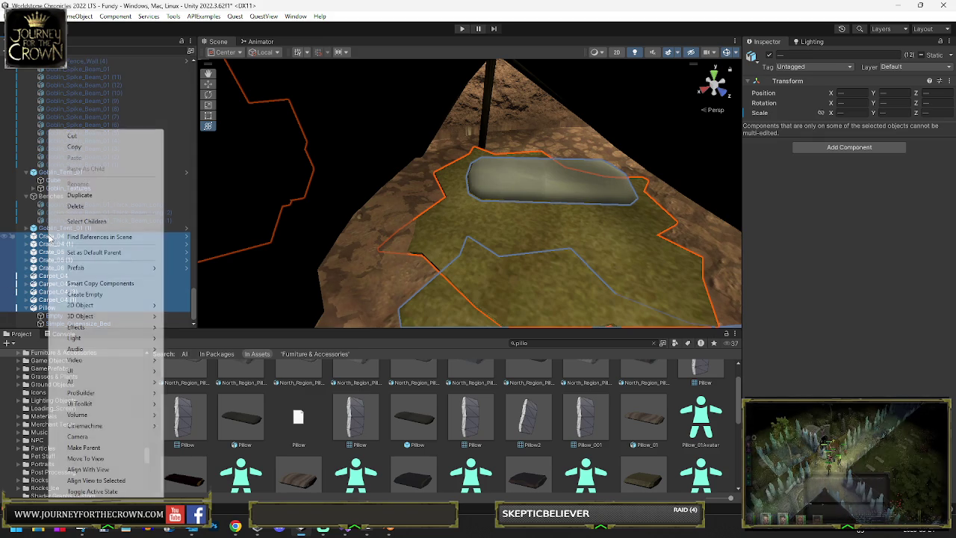
click(43, 238)
shift+click(55, 308)
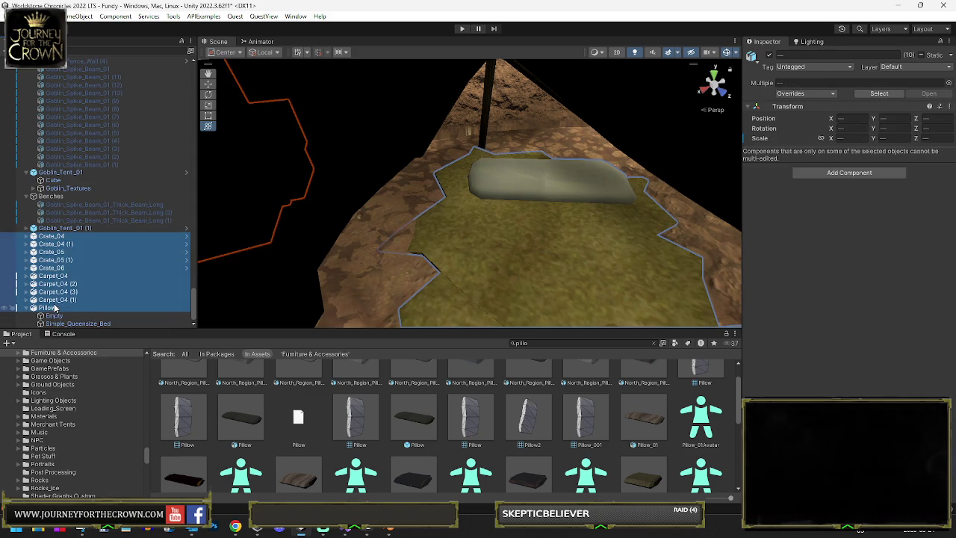
right_click(55, 308)
click(98, 294)
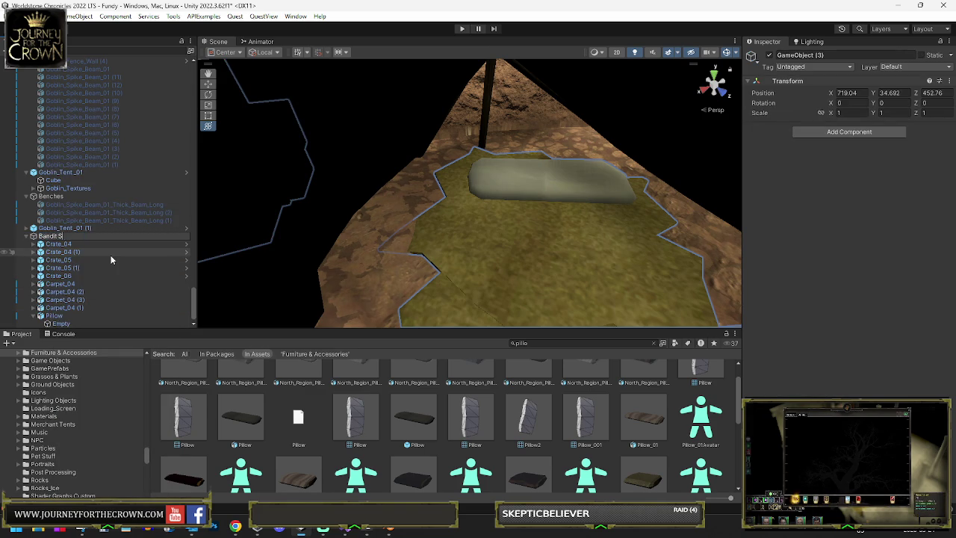
text(tuff)
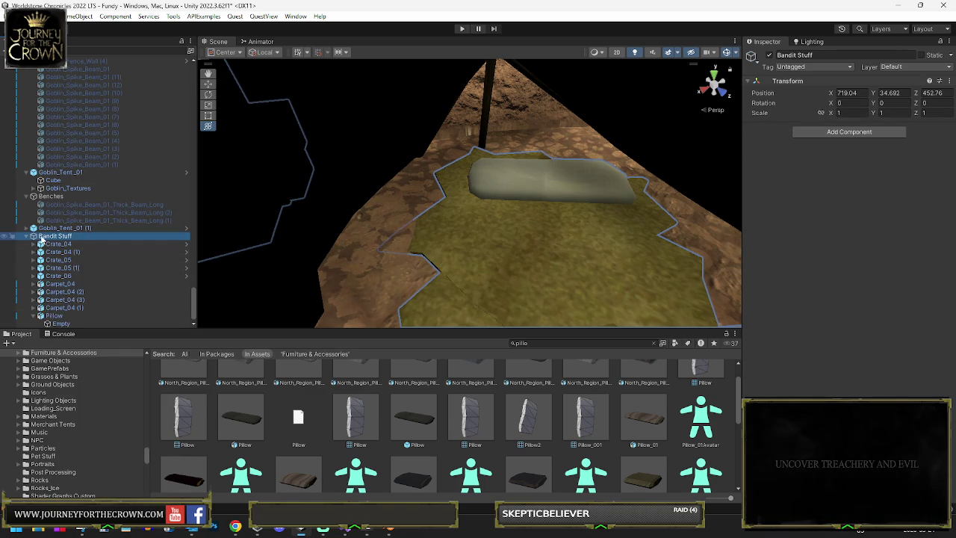
Inspect the Empty and Fur_Carpet children of Carpet_04 (1), then collapse it
click(37, 317)
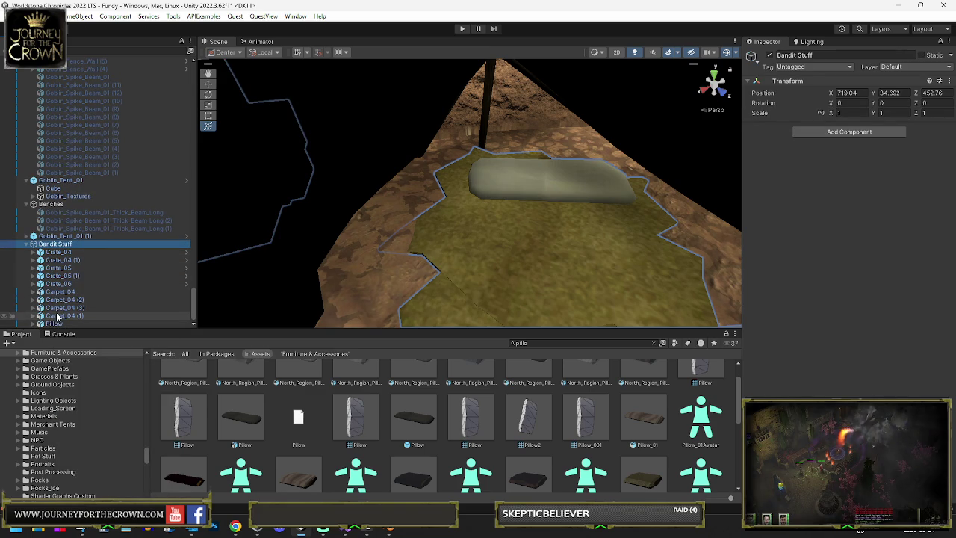
click(34, 316)
click(60, 323)
scroll(60, 323, down, 1)
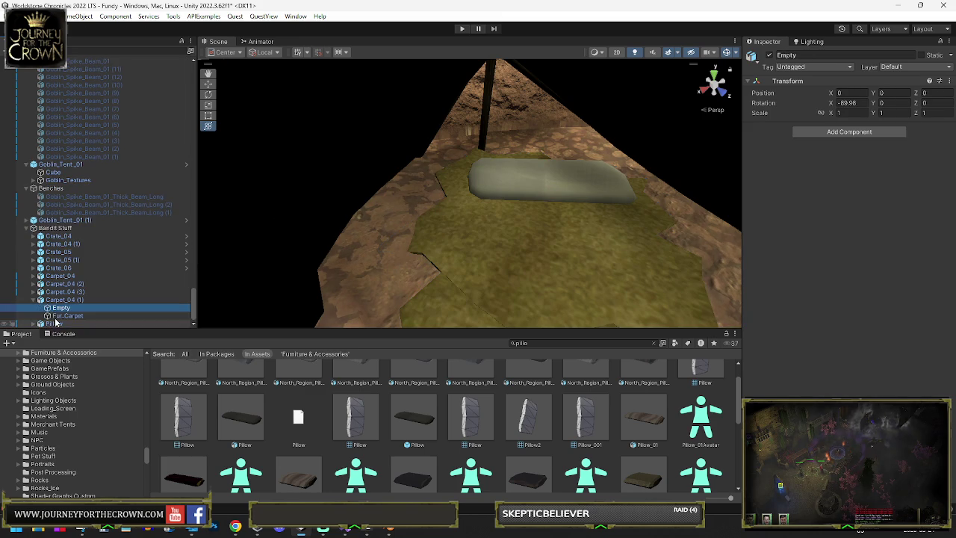
click(67, 315)
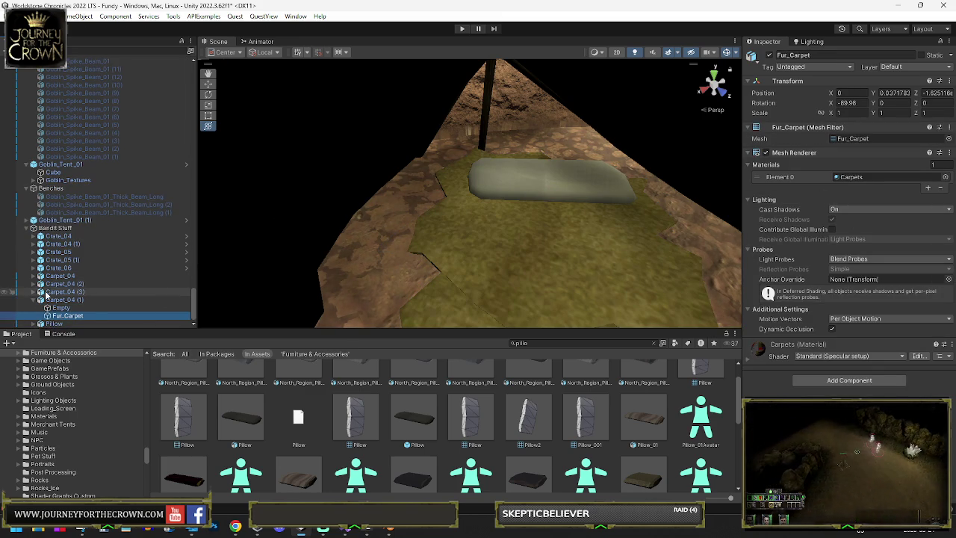
click(33, 300)
Place Wooden_Table 1 by the carpet, turned to 93.214 and lowered to Y 35.05
mouse_move(378, 267)
mouse_down()
mouse_move(529, 252)
mouse_move(638, 269)
mouse_move(415, 260)
mouse_move(460, 269)
mouse_up()
key(f)
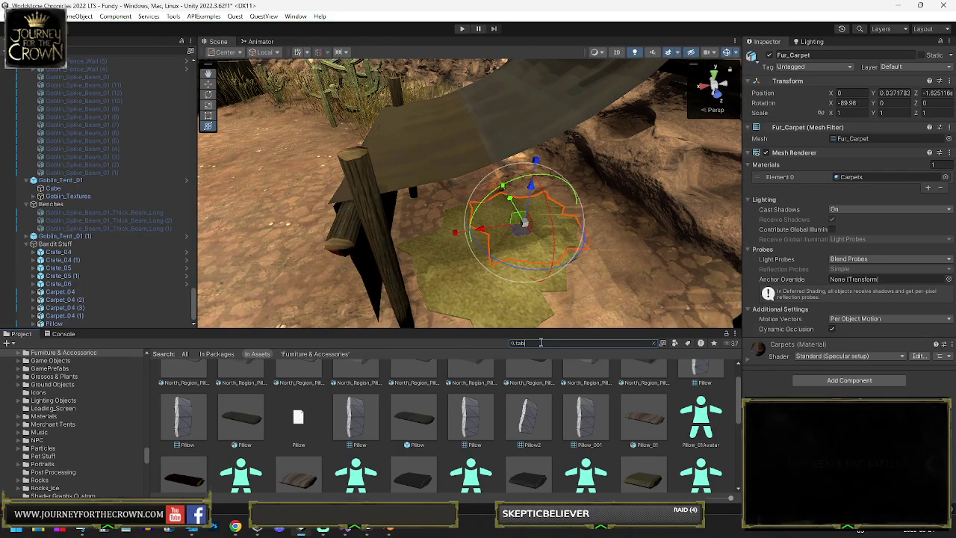
text(le)
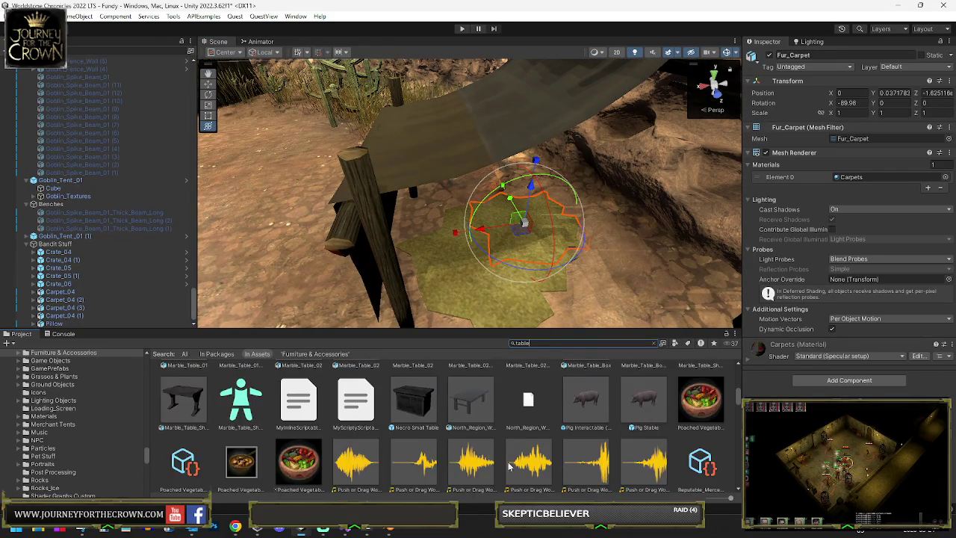
scroll(504, 457, down, 5)
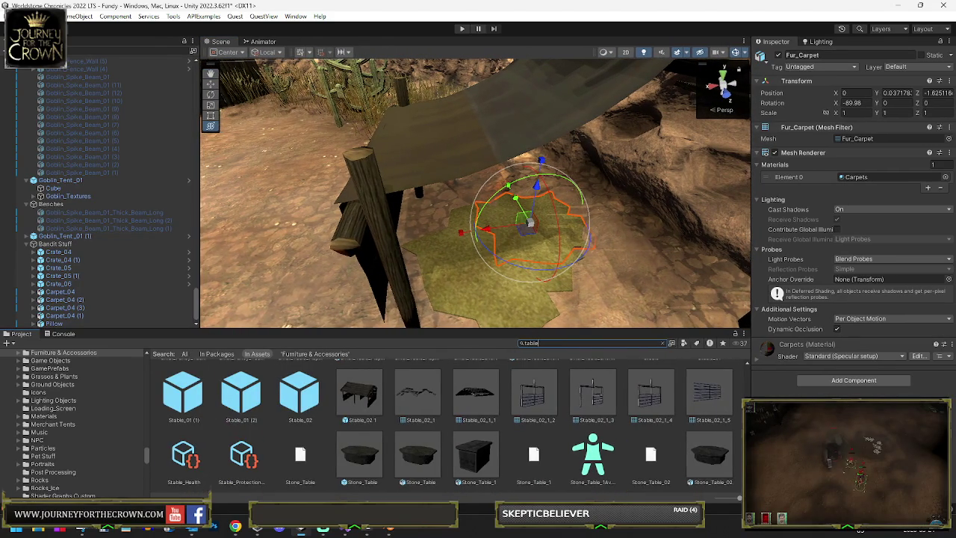
scroll(482, 424, down, 5)
mouse_move(417, 396)
mouse_down()
mouse_move(455, 314)
mouse_move(530, 217)
mouse_move(598, 224)
mouse_up()
drag(521, 272, 354, 261)
mouse_move(613, 191)
mouse_down()
mouse_move(612, 221)
mouse_move(576, 227)
mouse_move(587, 206)
mouse_move(579, 203)
mouse_up()
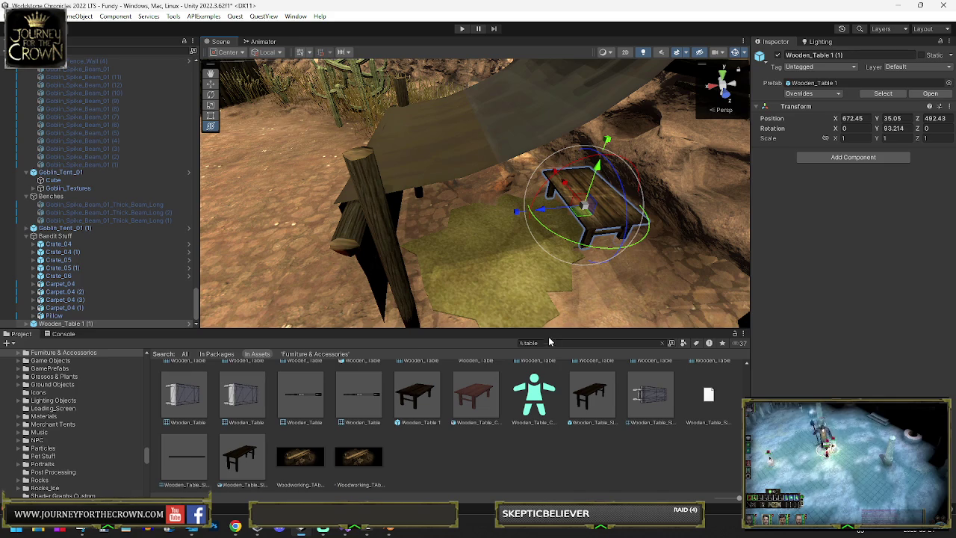
click(549, 341)
text(book)
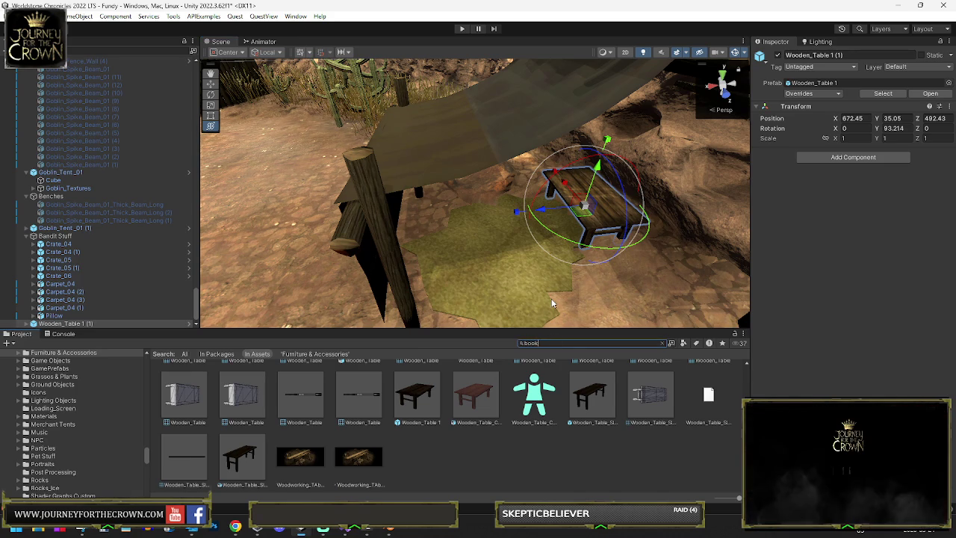
Set Closed_Book2 on the wooden table at X 672.51, Y 37.11943, Z 491.35
scroll(342, 405, down, 10)
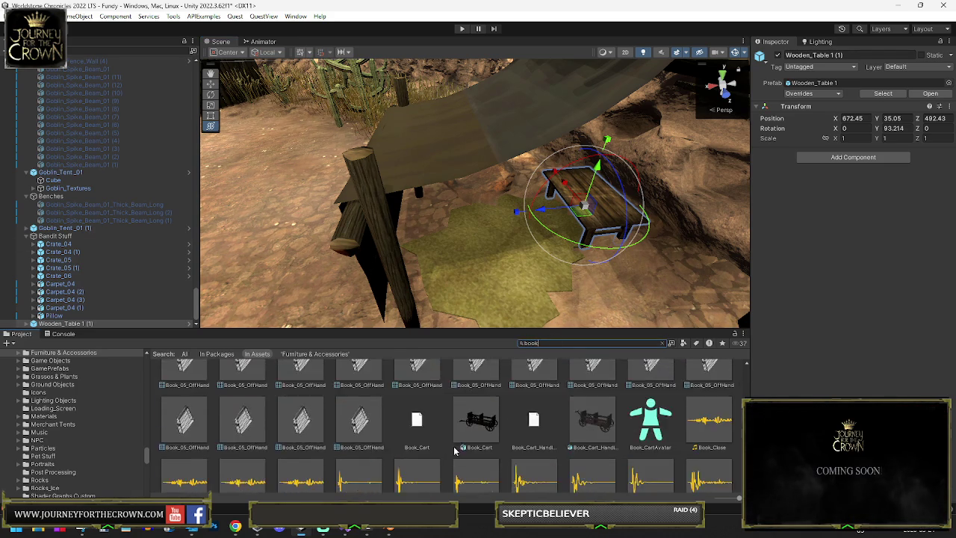
scroll(453, 445, down, 6)
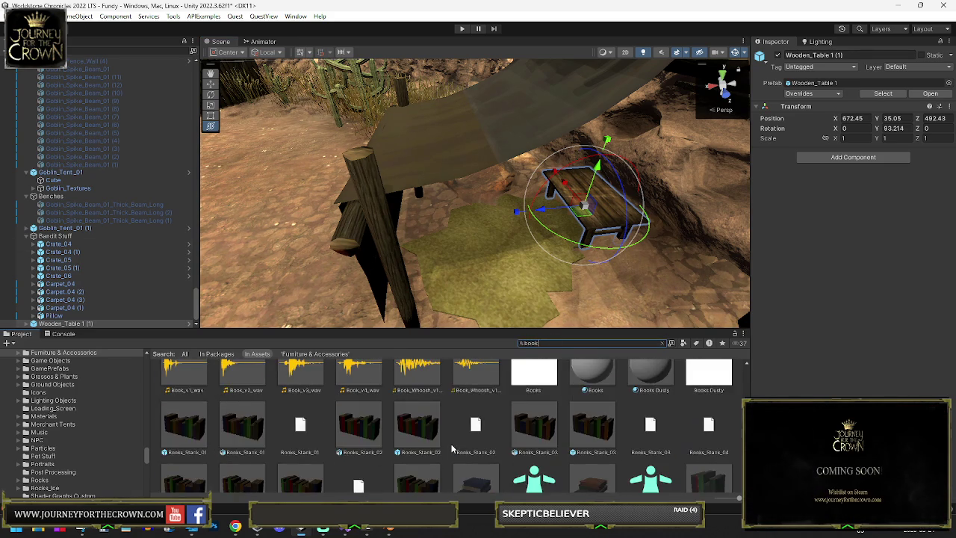
scroll(469, 446, down, 2)
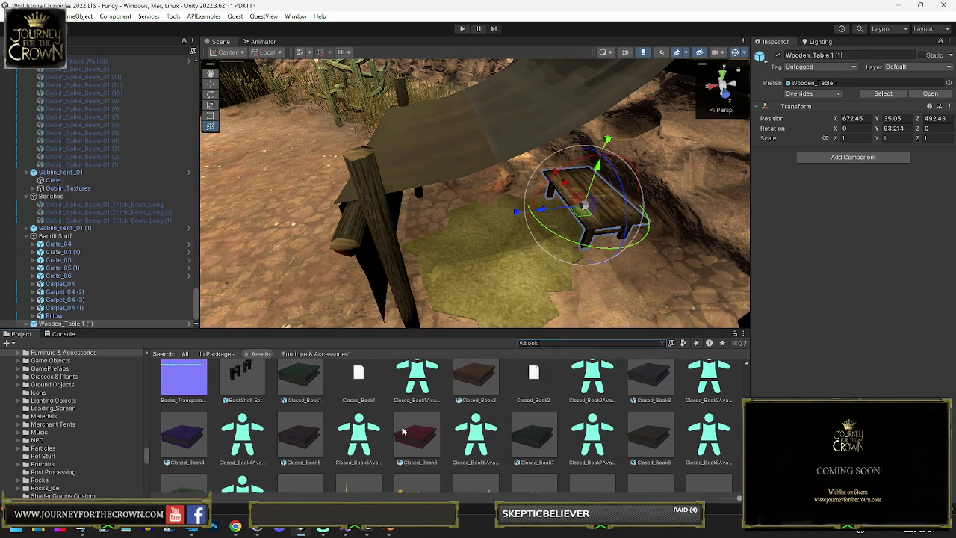
drag(483, 387, 488, 353)
drag(555, 235, 581, 195)
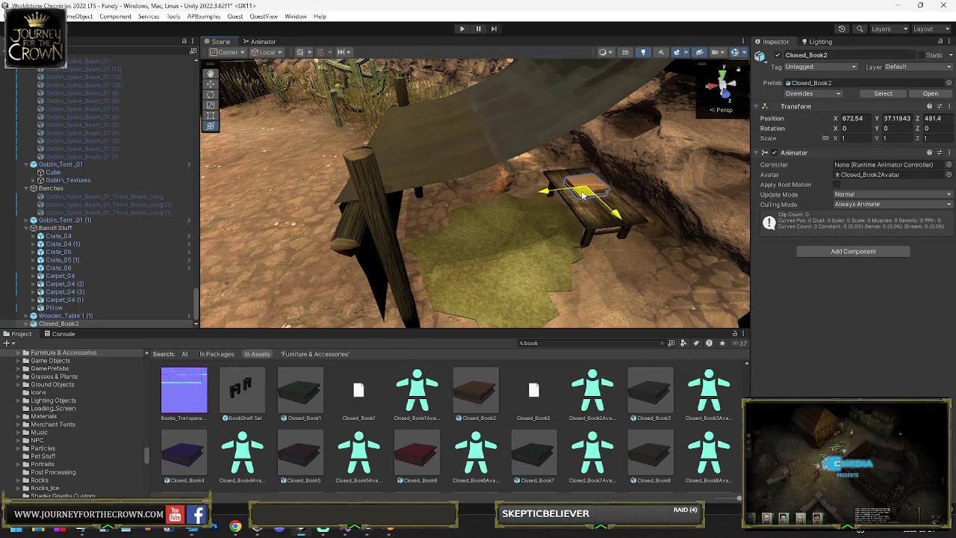
key(e)
key(f)
drag(537, 205, 576, 210)
scroll(575, 211, up, 2)
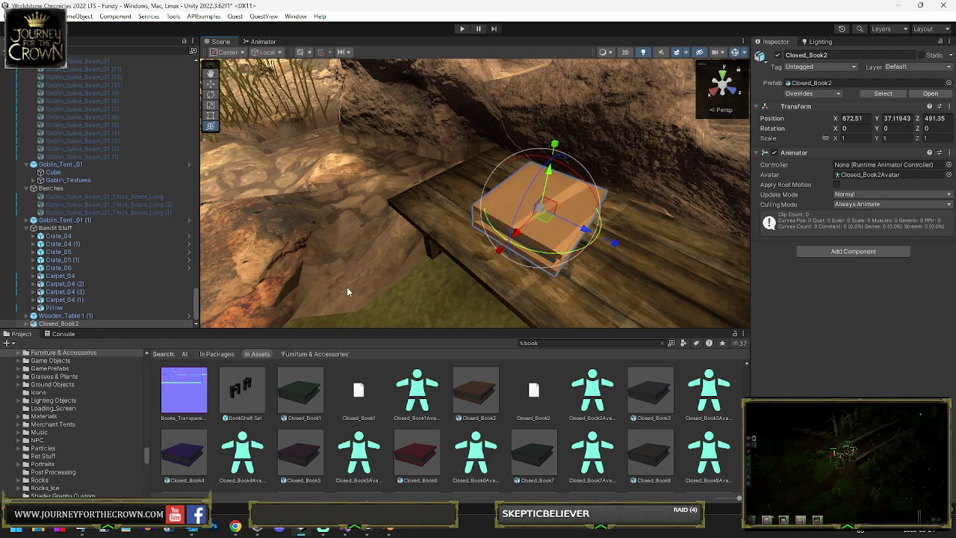
scroll(423, 373, down, 10)
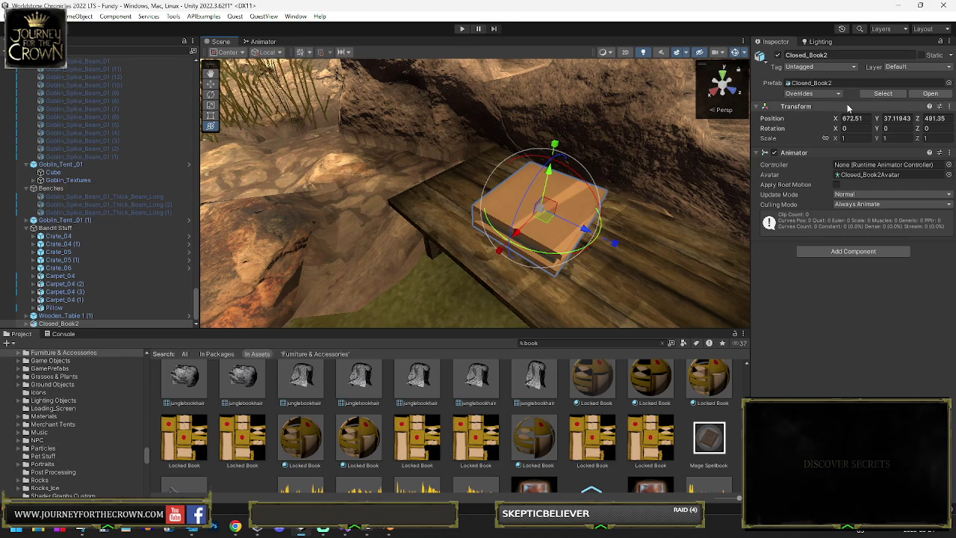
click(897, 99)
Delete Closed_Book2 and lay Paper1, Paper2 and Paper3 on the wooden table
click(553, 214)
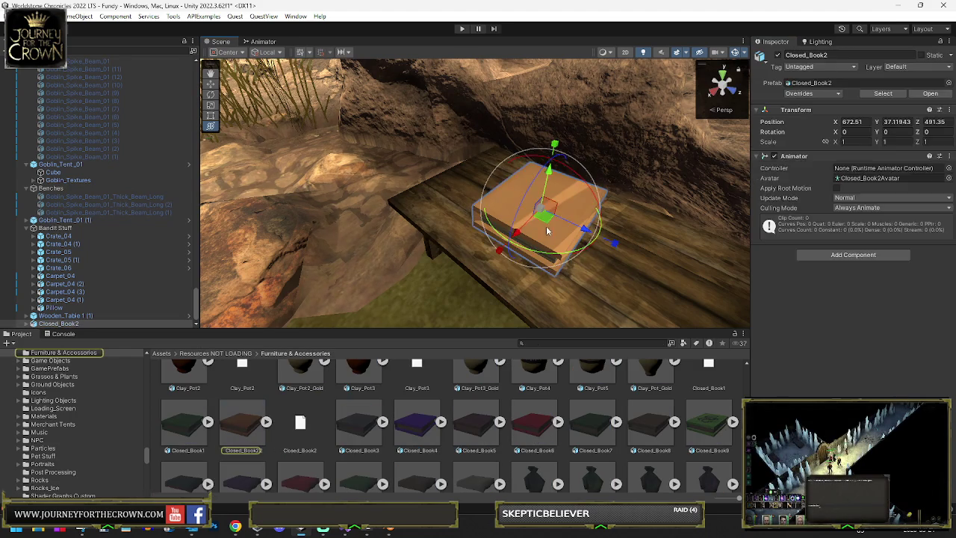
key(Delete)
scroll(538, 411, down, 10)
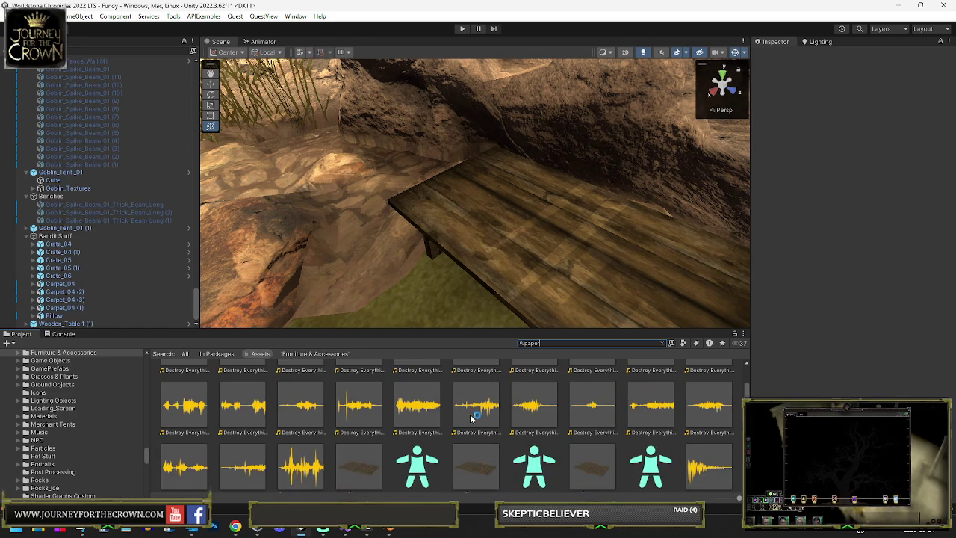
mouse_move(378, 468)
mouse_down()
mouse_move(488, 241)
mouse_move(650, 217)
mouse_up()
mouse_move(476, 452)
mouse_down()
mouse_move(534, 239)
mouse_move(530, 270)
mouse_move(575, 243)
mouse_move(560, 234)
mouse_up()
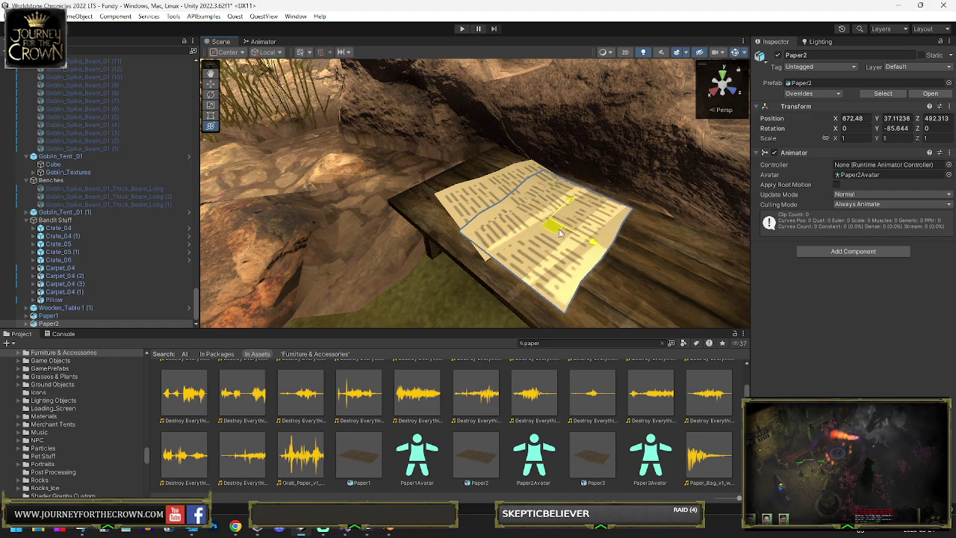
drag(562, 186, 560, 187)
mouse_move(600, 453)
mouse_down()
mouse_move(598, 340)
mouse_move(609, 277)
mouse_move(635, 265)
mouse_move(450, 281)
mouse_move(478, 278)
mouse_up()
drag(637, 235, 608, 256)
drag(630, 226, 629, 218)
Shrink the three papers together to scale 0.549 and turn them slightly
shift+click(57, 309)
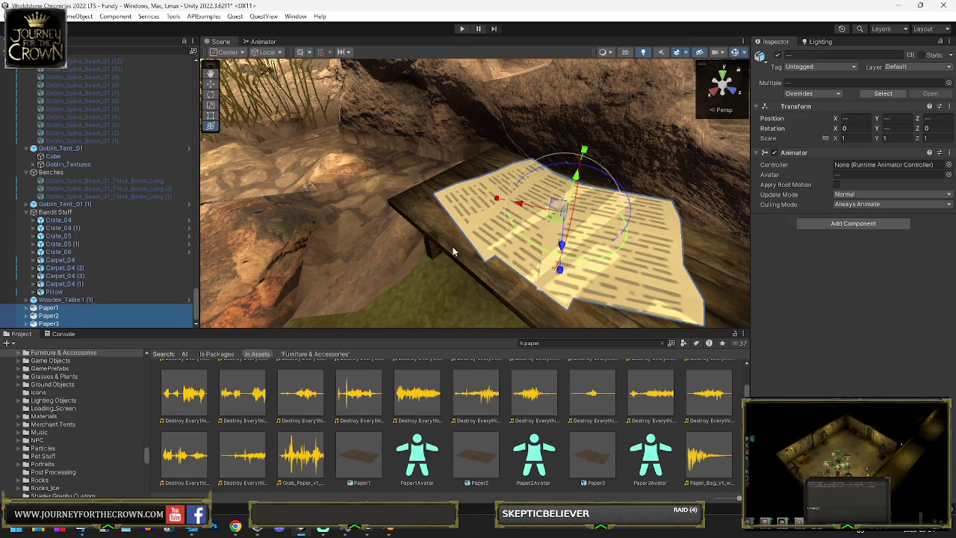
mouse_move(559, 218)
mouse_down()
mouse_move(571, 243)
mouse_move(448, 221)
mouse_move(231, 216)
mouse_move(461, 210)
mouse_up()
key(e)
drag(555, 219, 550, 229)
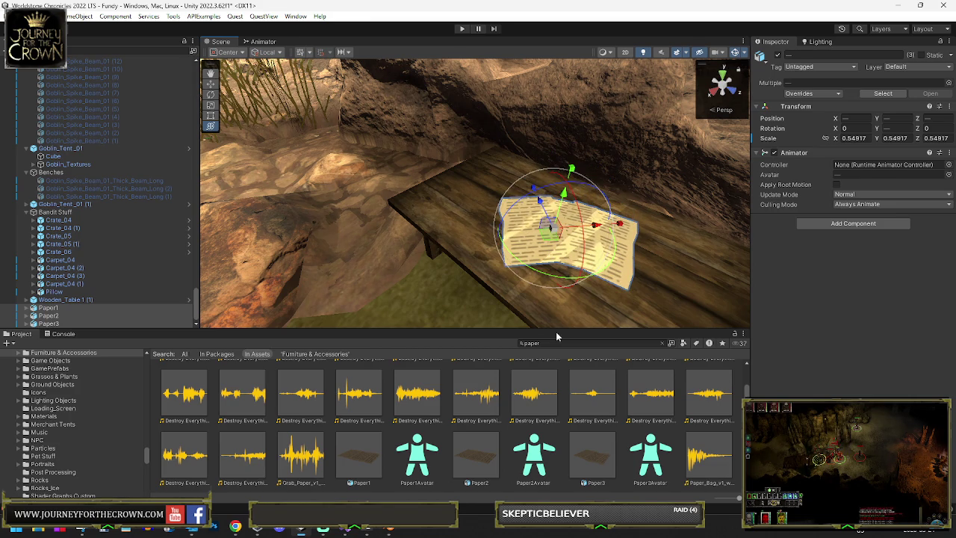
click(596, 441)
click(604, 343)
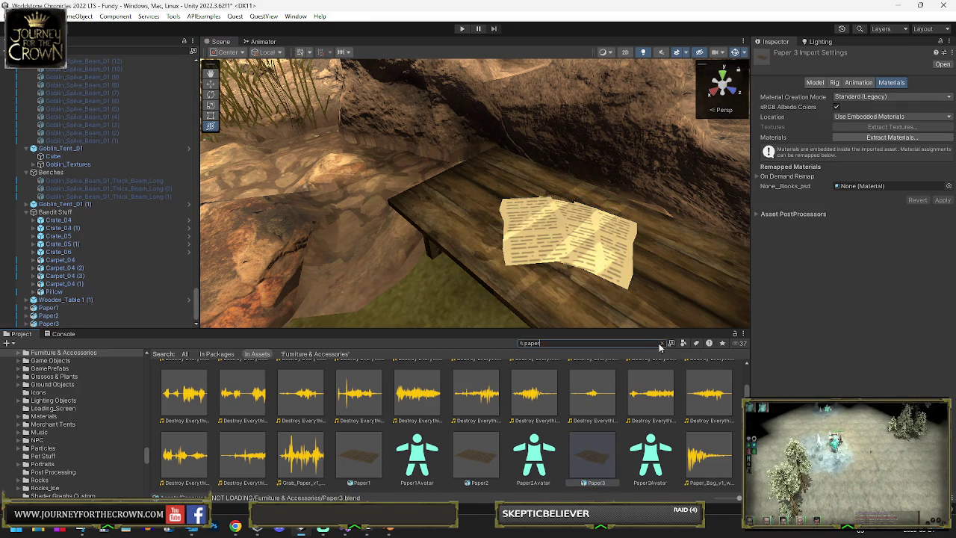
Place a Saloon_Wooden_Stool beside the wooden table and scale it to 1.327
key(BackSpace)
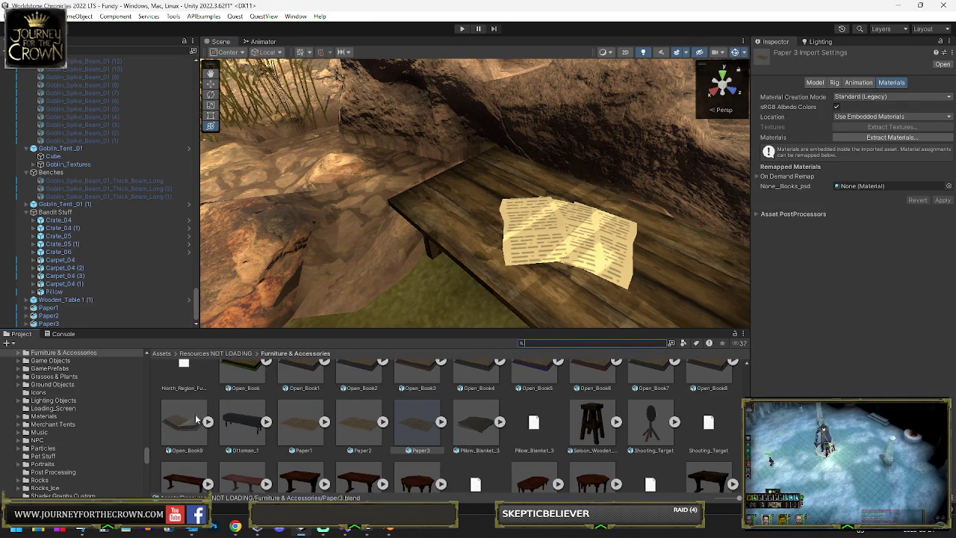
scroll(221, 422, down, 1)
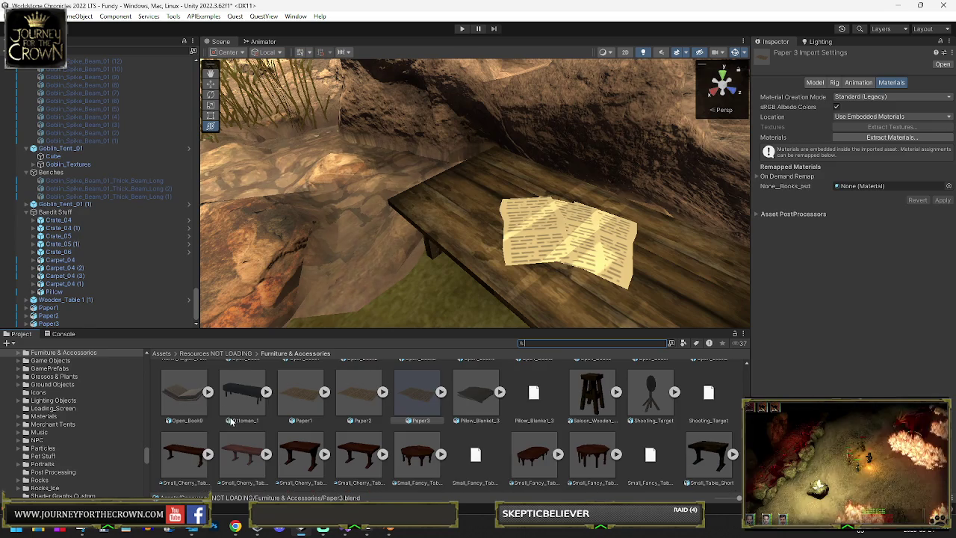
mouse_move(592, 392)
mouse_down()
mouse_move(438, 356)
mouse_move(438, 321)
mouse_move(489, 269)
mouse_move(448, 224)
mouse_move(486, 233)
mouse_move(502, 250)
mouse_move(499, 237)
mouse_move(521, 234)
mouse_up()
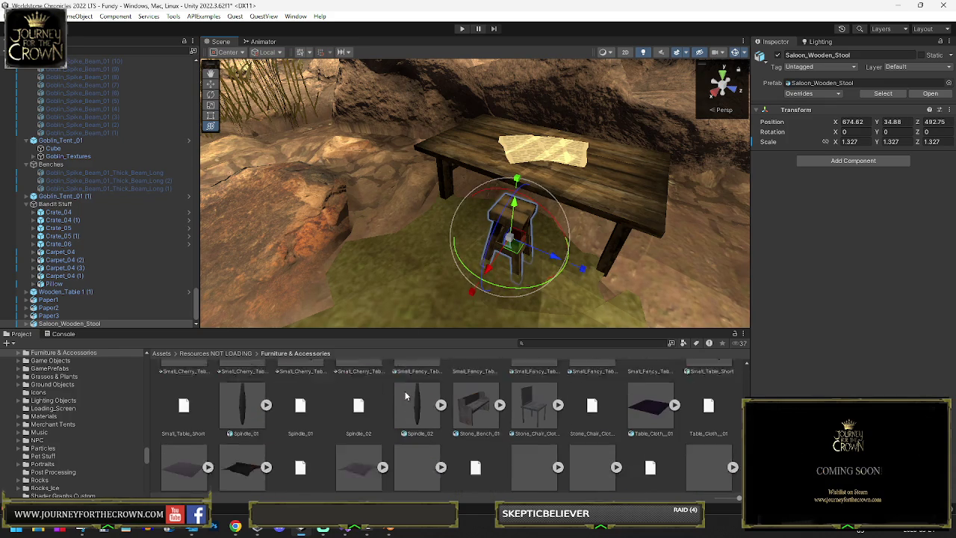
scroll(406, 396, down, 3)
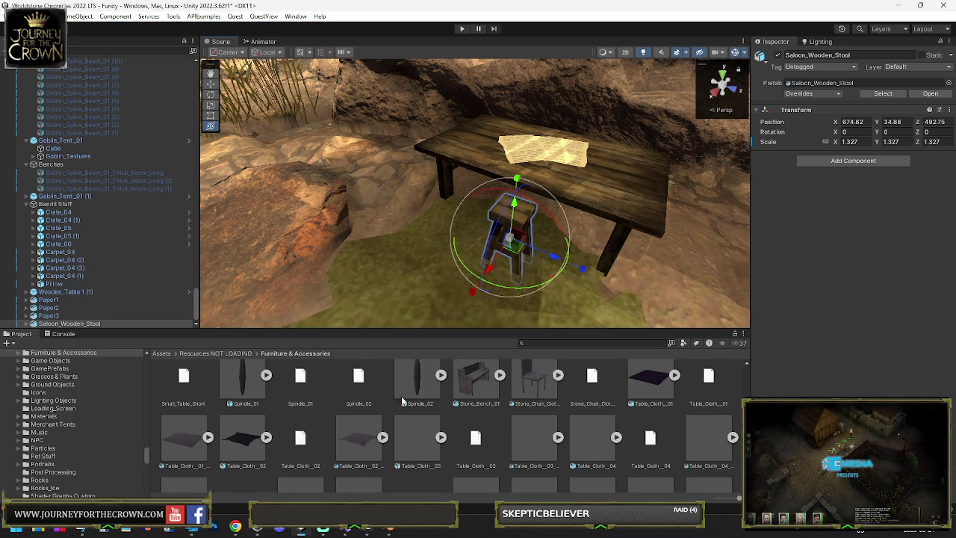
scroll(398, 404, up, 3)
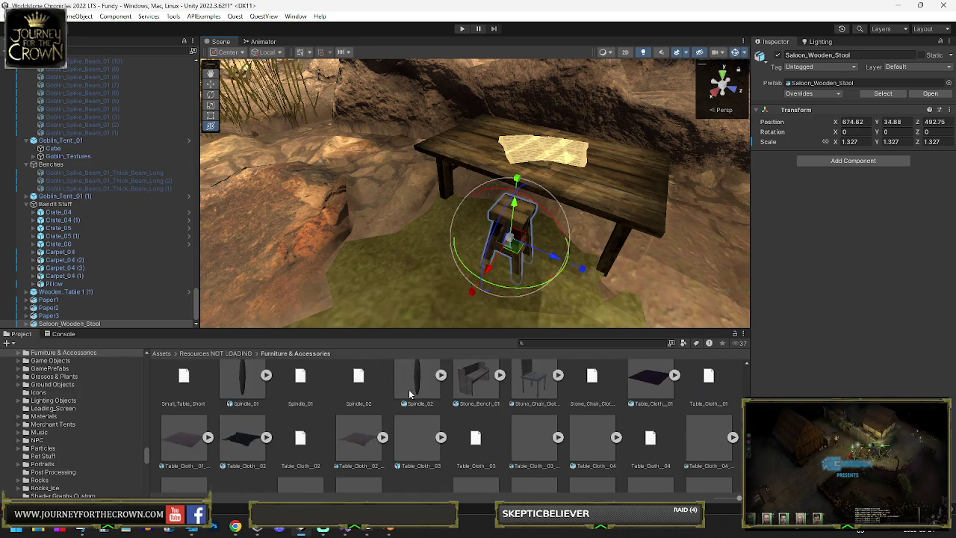
scroll(479, 417, down, 3)
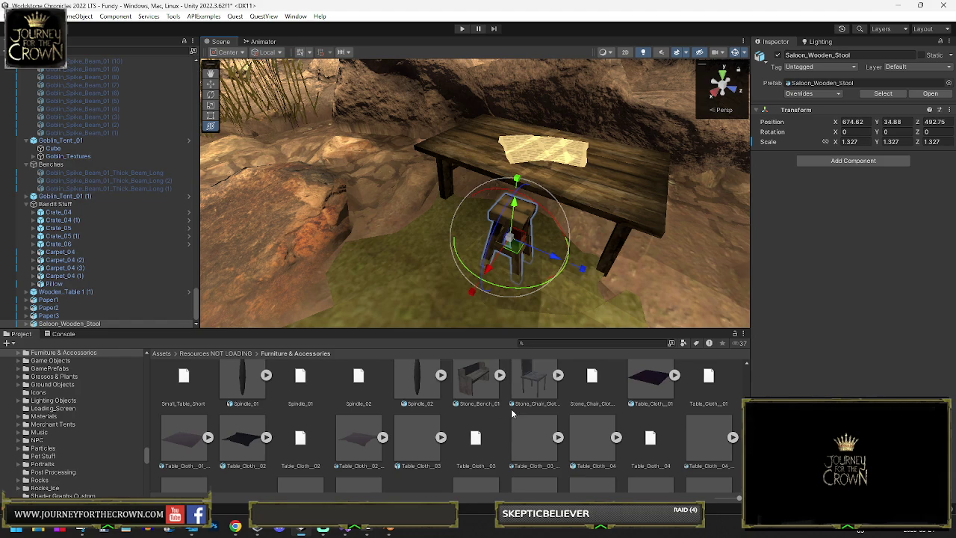
scroll(511, 410, down, 3)
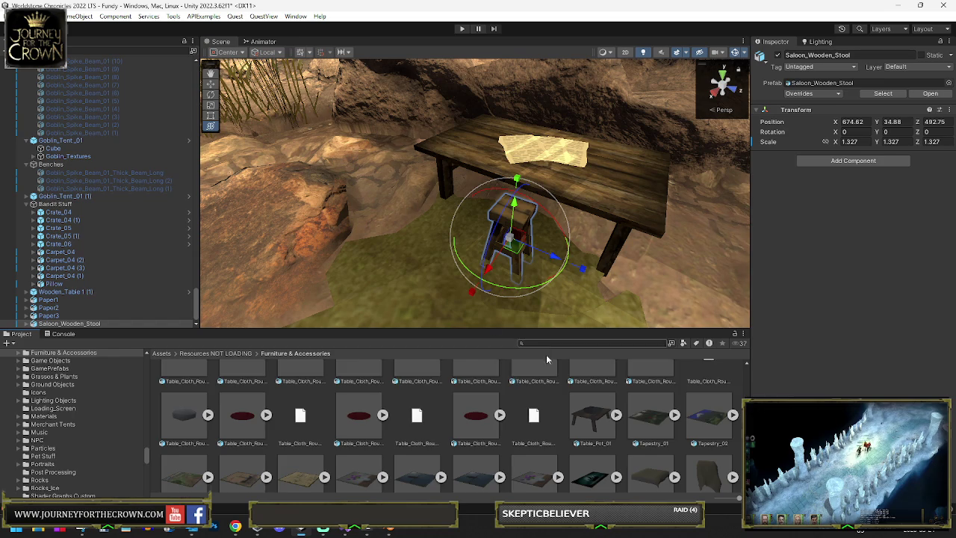
scroll(535, 417, down, 2)
Add Table_Pot_01 near the tent, scale it to 1.2651 and settle it on the ground
drag(586, 314, 809, 277)
drag(688, 272, 601, 411)
scroll(594, 415, up, 1)
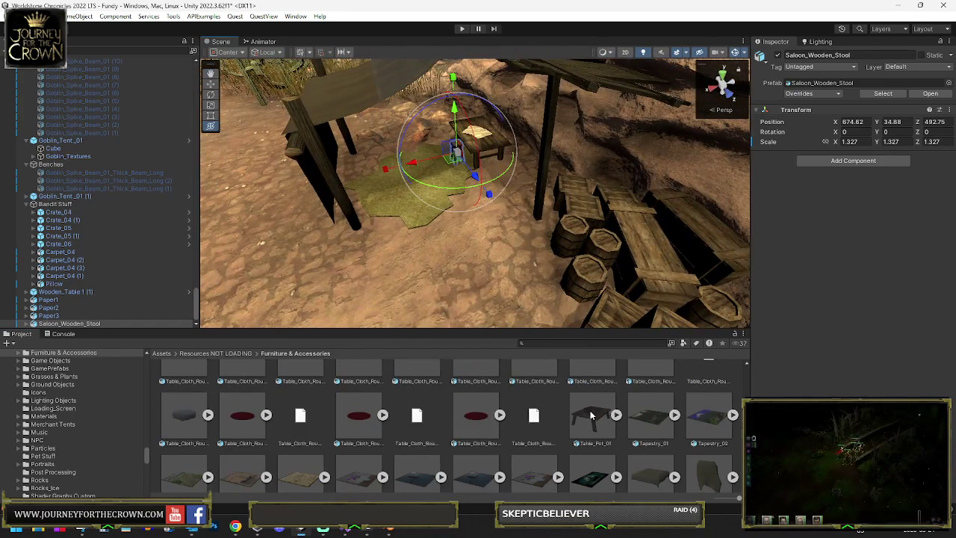
drag(361, 249, 394, 153)
key(f)
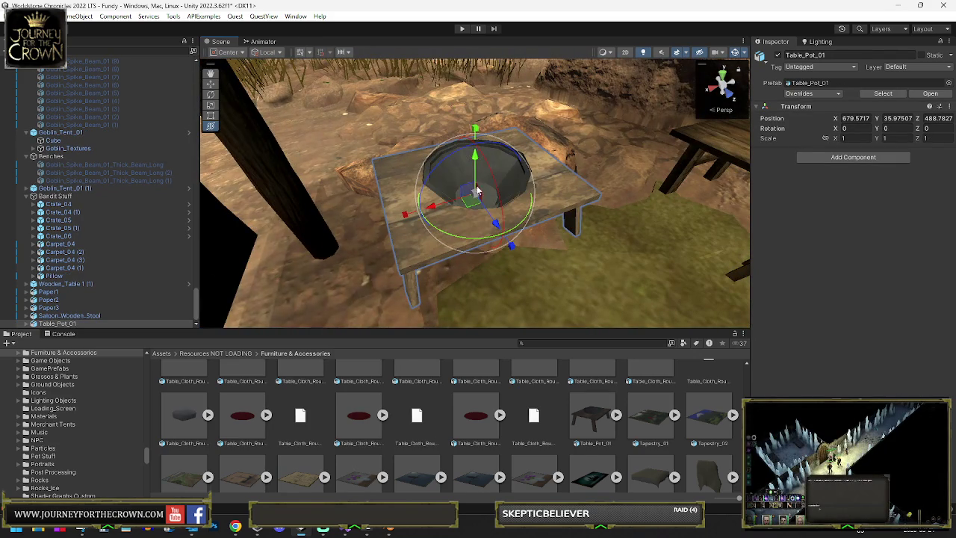
key(r)
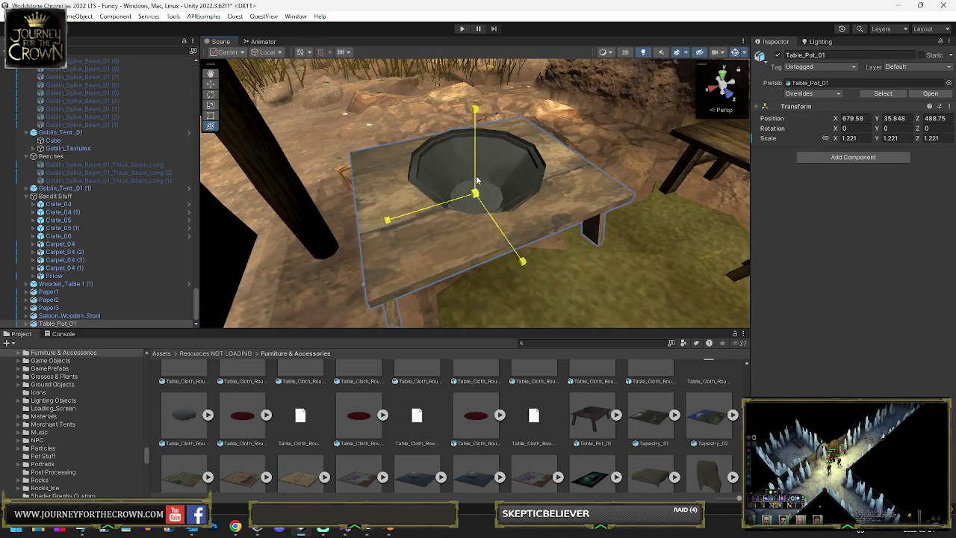
mouse_move(478, 192)
mouse_down()
mouse_move(478, 158)
mouse_move(483, 168)
mouse_up()
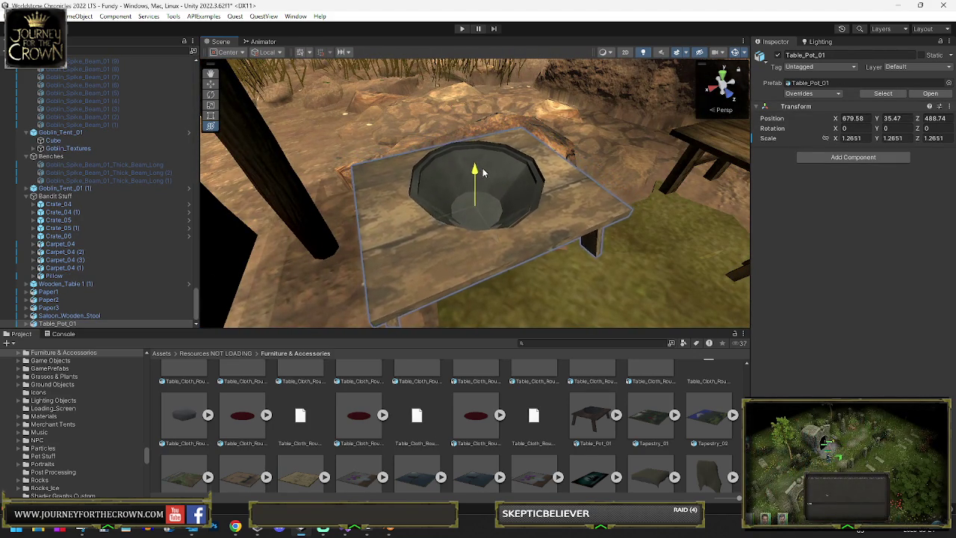
key(y)
mouse_move(466, 218)
mouse_down()
mouse_move(463, 191)
mouse_move(520, 188)
mouse_move(581, 165)
mouse_move(343, 151)
mouse_move(377, 215)
mouse_up()
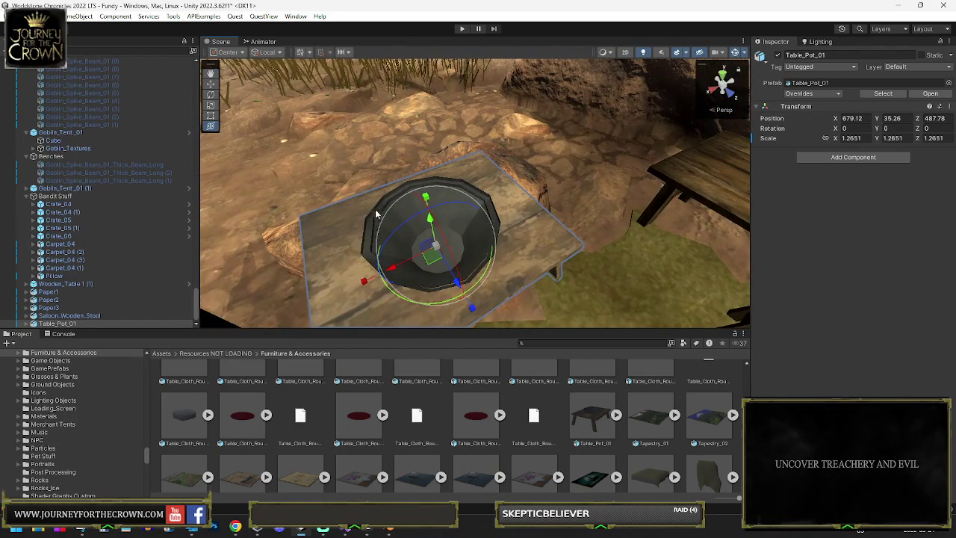
Move Wooden_Table 1 (1) through Table_Pot_01 into the Bandit Stuff group
shift+click(53, 293)
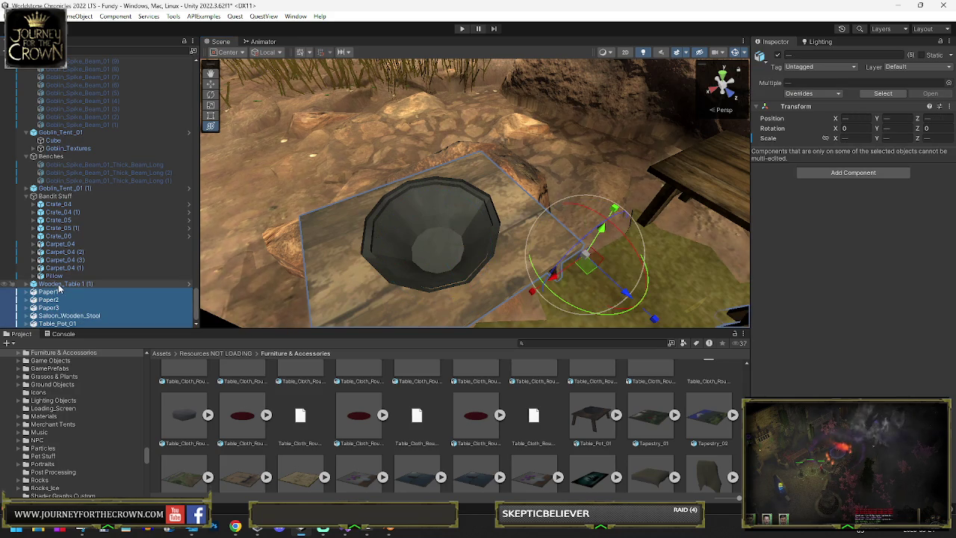
shift+click(64, 286)
click(54, 196)
scroll(597, 408, down, 2)
scroll(605, 409, down, 3)
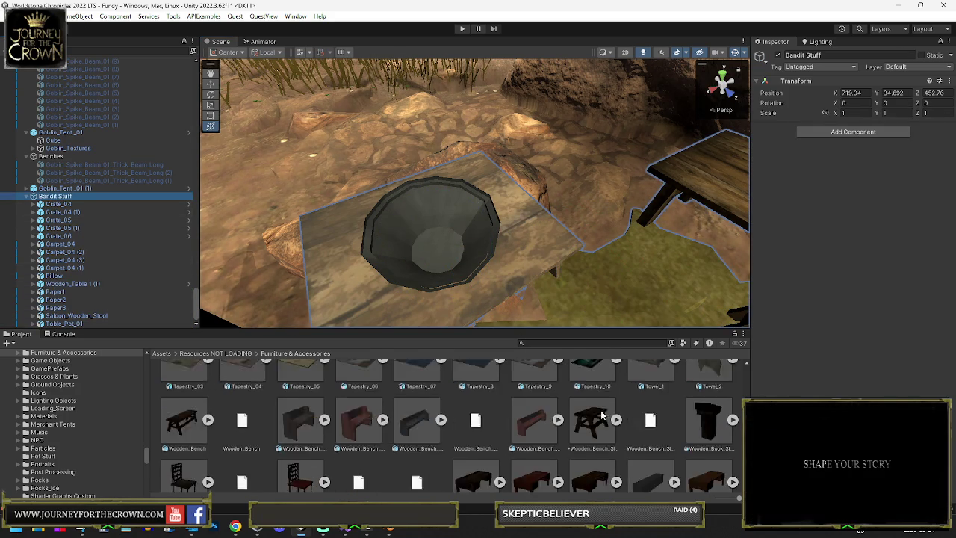
scroll(561, 404, down, 2)
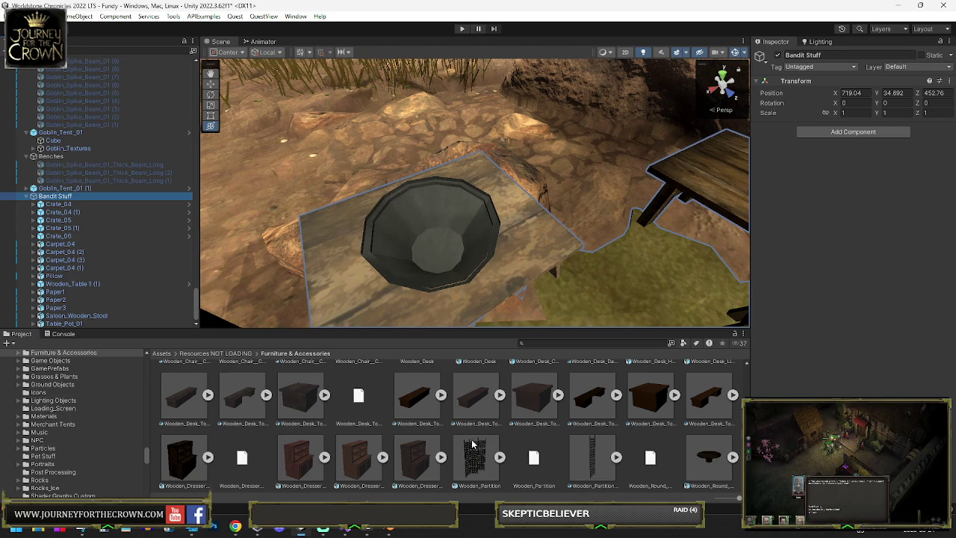
scroll(485, 423, down, 2)
scroll(475, 402, down, 2)
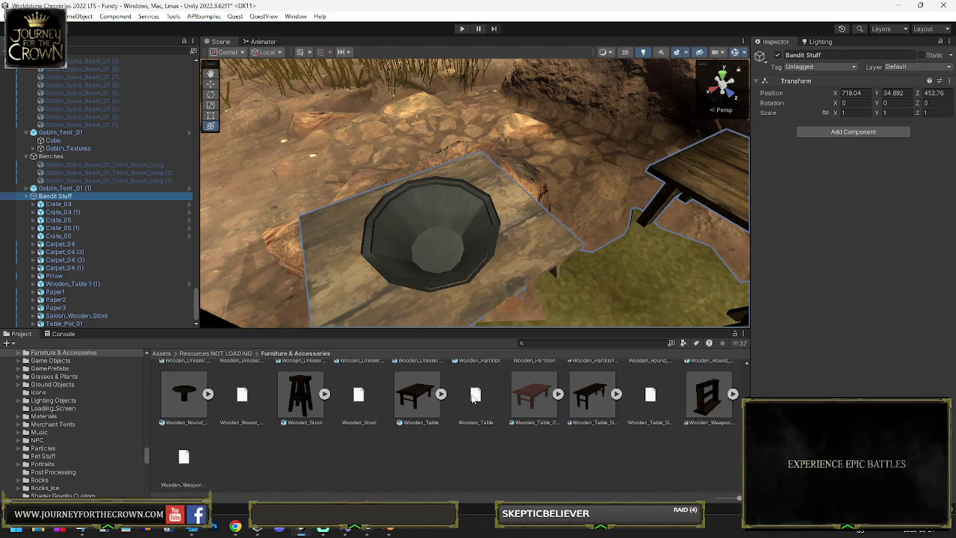
scroll(473, 398, up, 4)
scroll(478, 401, up, 3)
scroll(460, 363, up, 5)
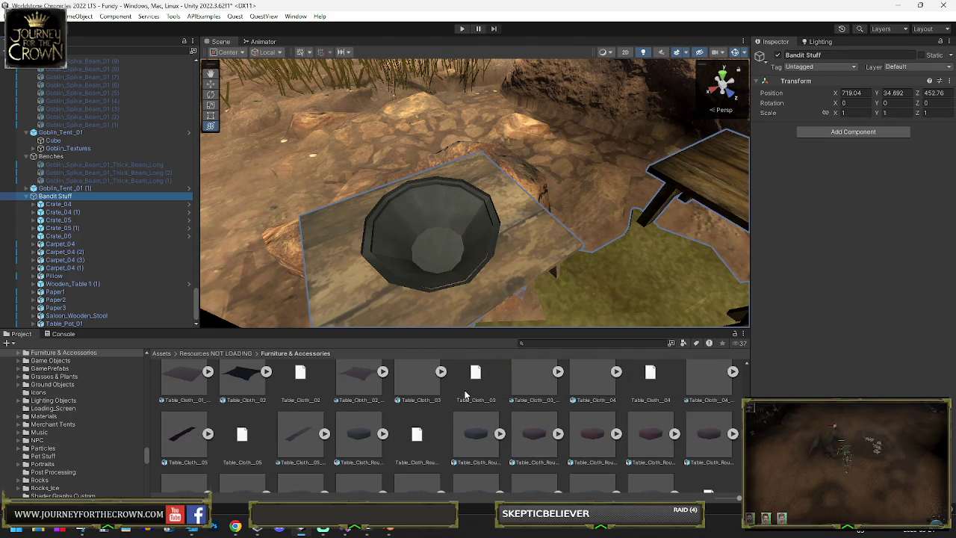
scroll(465, 394, up, 1)
scroll(464, 394, up, 6)
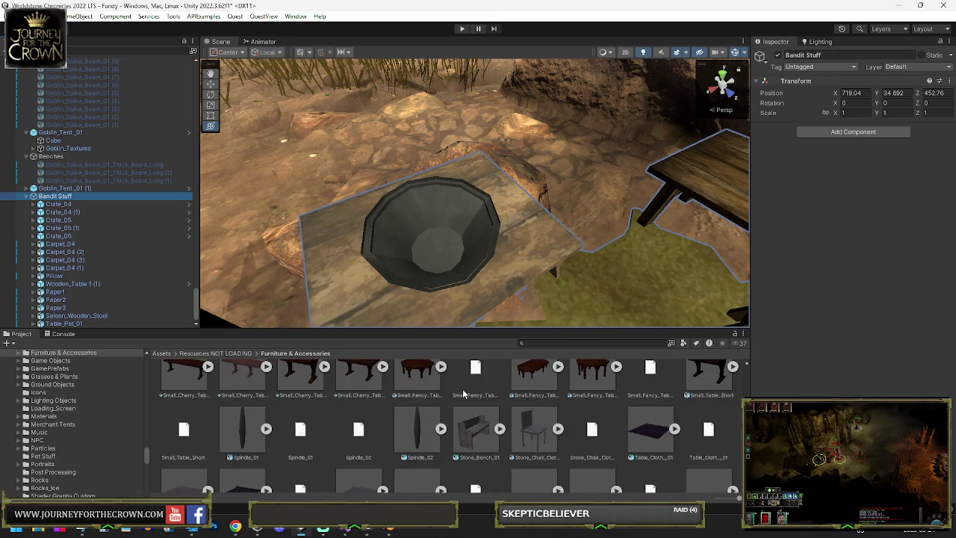
scroll(464, 393, up, 5)
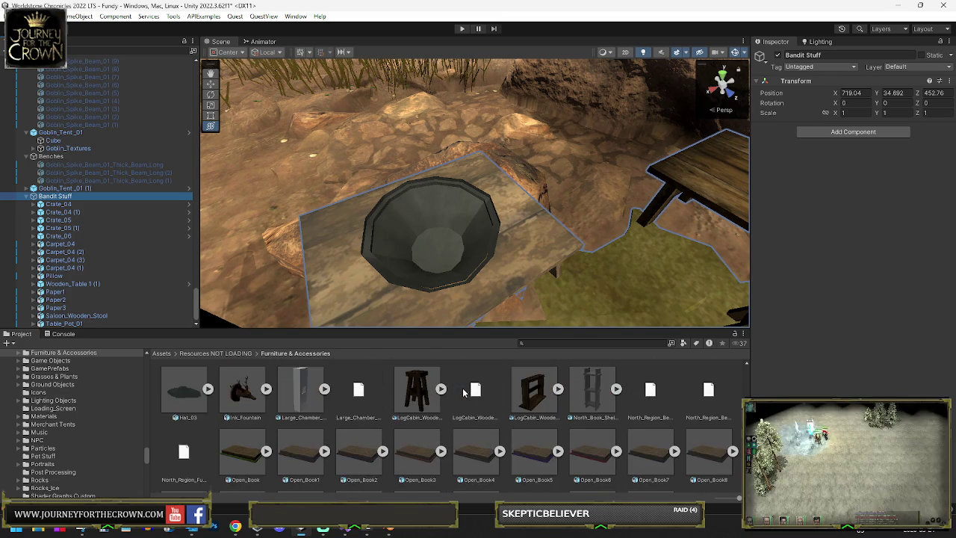
scroll(463, 394, up, 2)
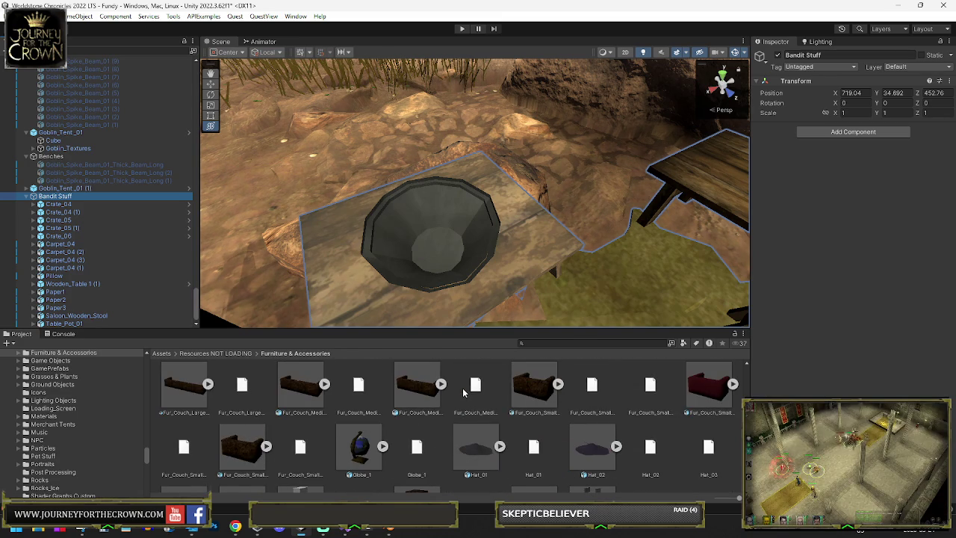
scroll(463, 394, up, 3)
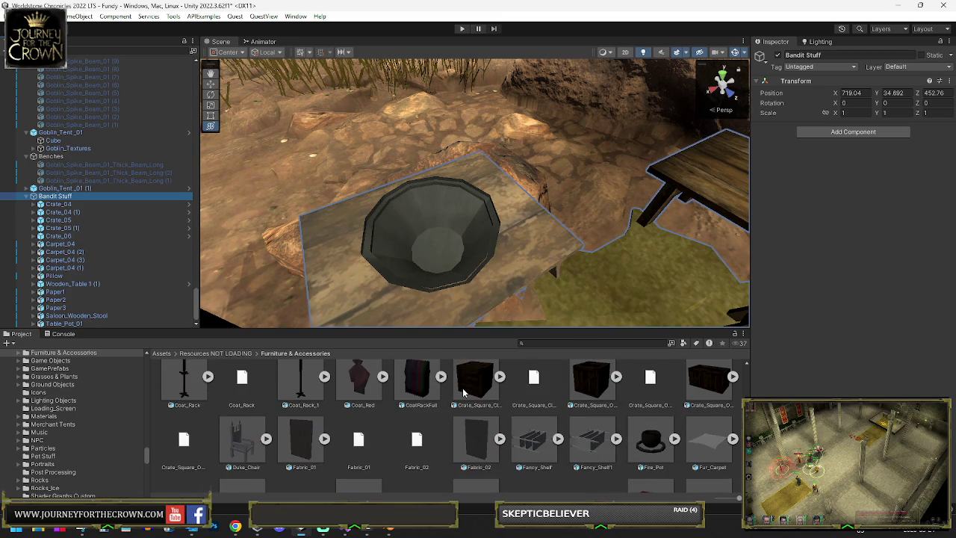
scroll(463, 393, up, 2)
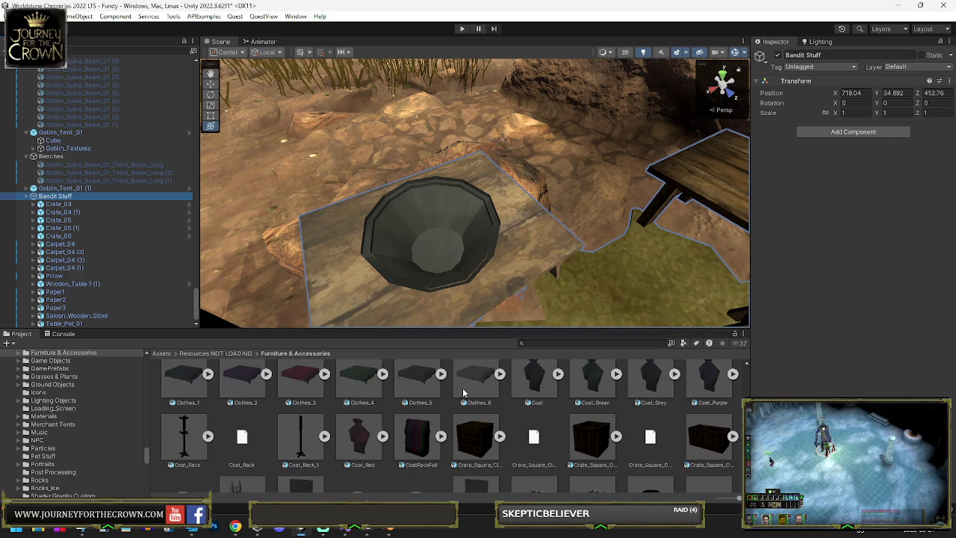
scroll(462, 387, up, 3)
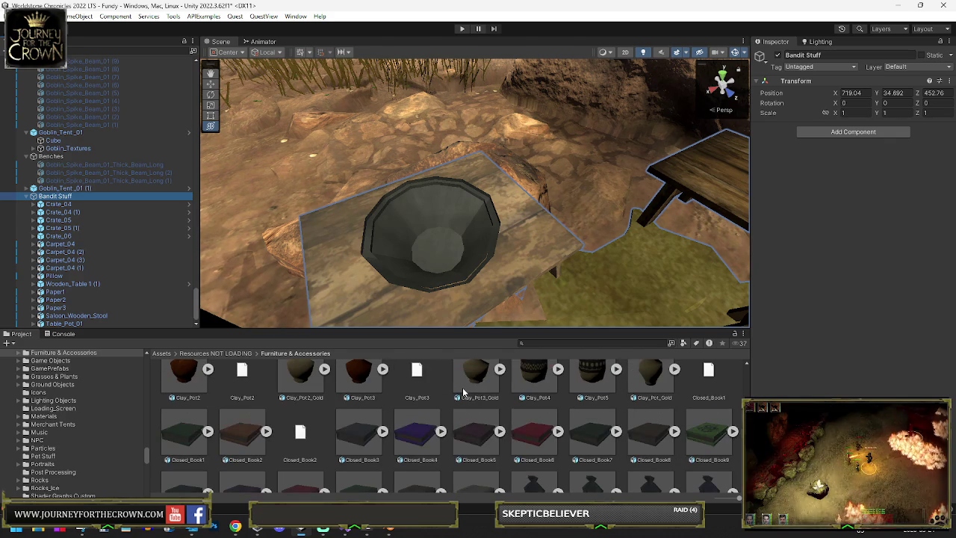
scroll(463, 390, up, 1)
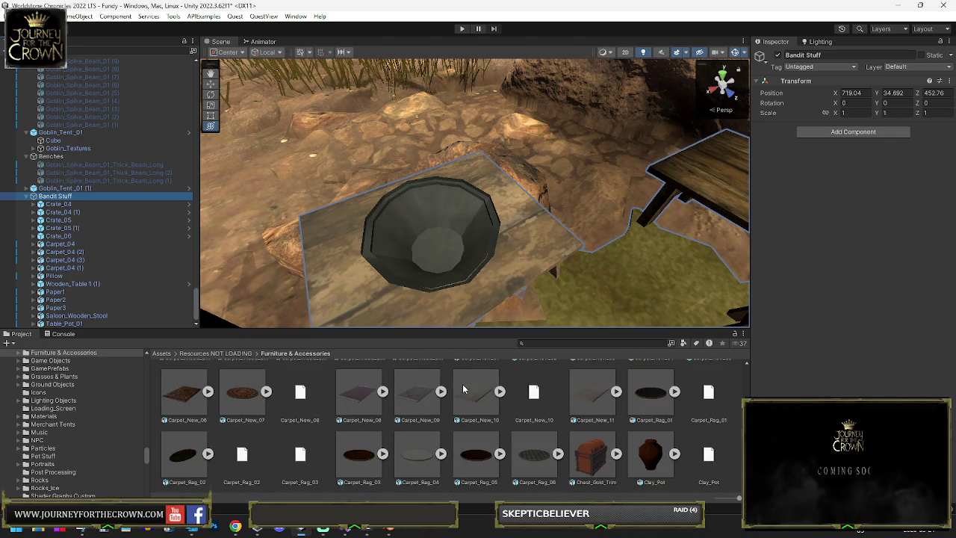
scroll(463, 389, up, 4)
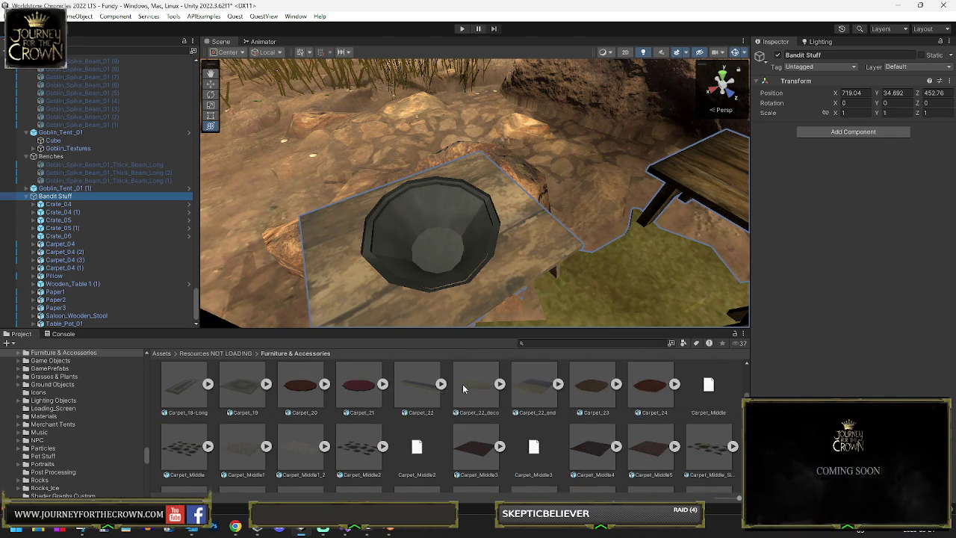
scroll(459, 377, up, 1)
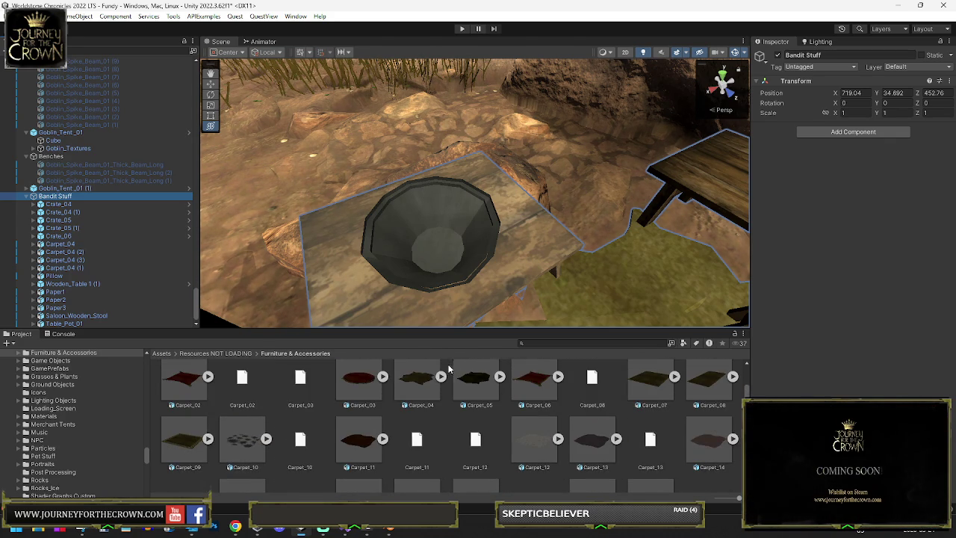
scroll(453, 379, up, 1)
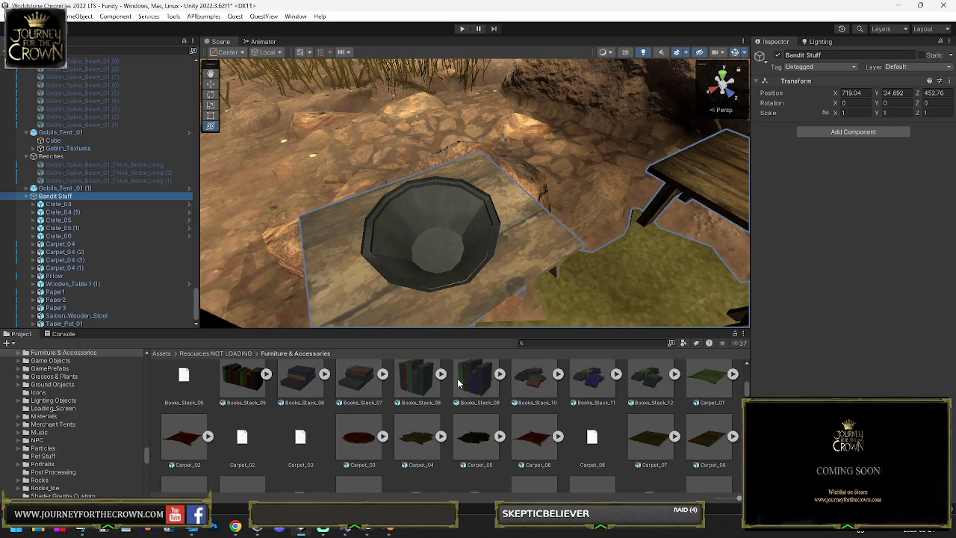
scroll(458, 385, up, 2)
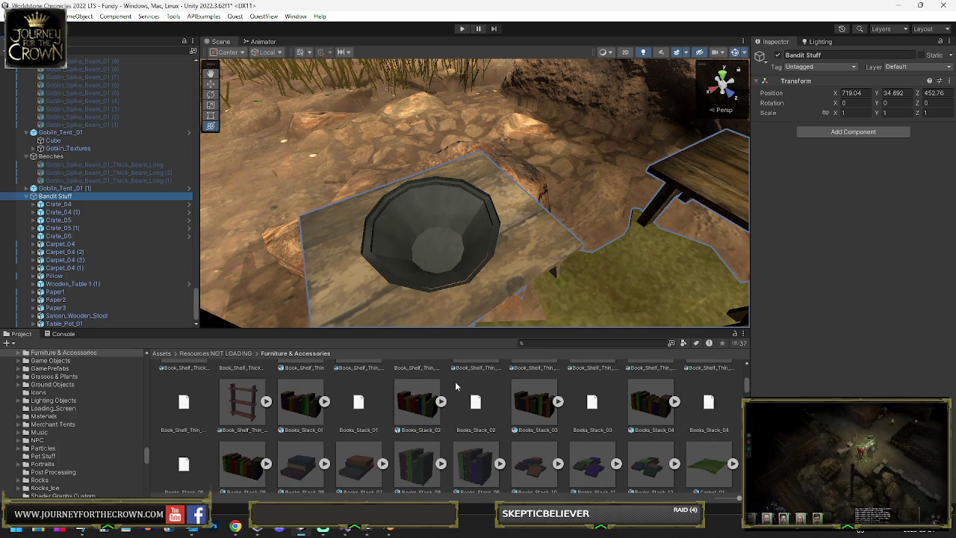
scroll(456, 381, up, 1)
scroll(456, 380, up, 1)
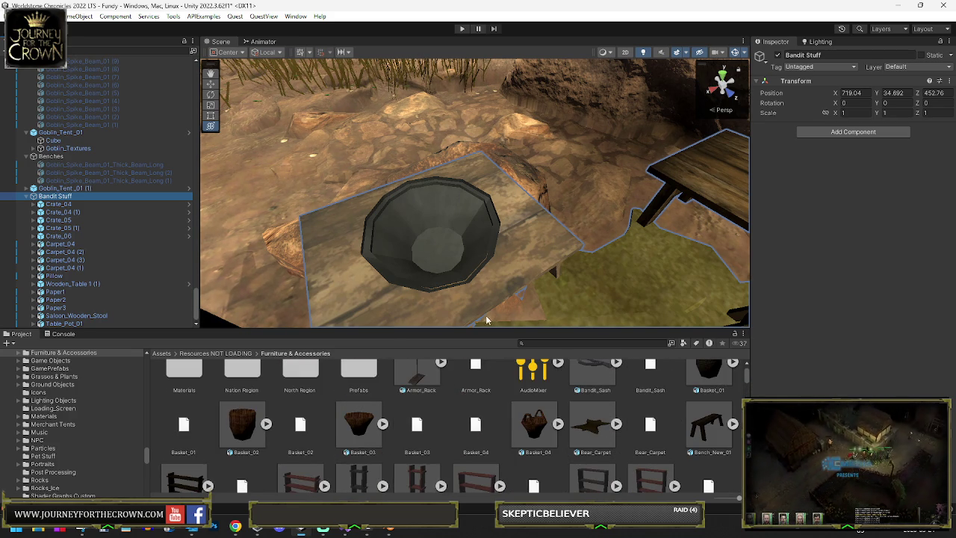
mouse_move(529, 321)
mouse_down()
mouse_move(439, 282)
mouse_move(473, 248)
mouse_move(601, 318)
mouse_up()
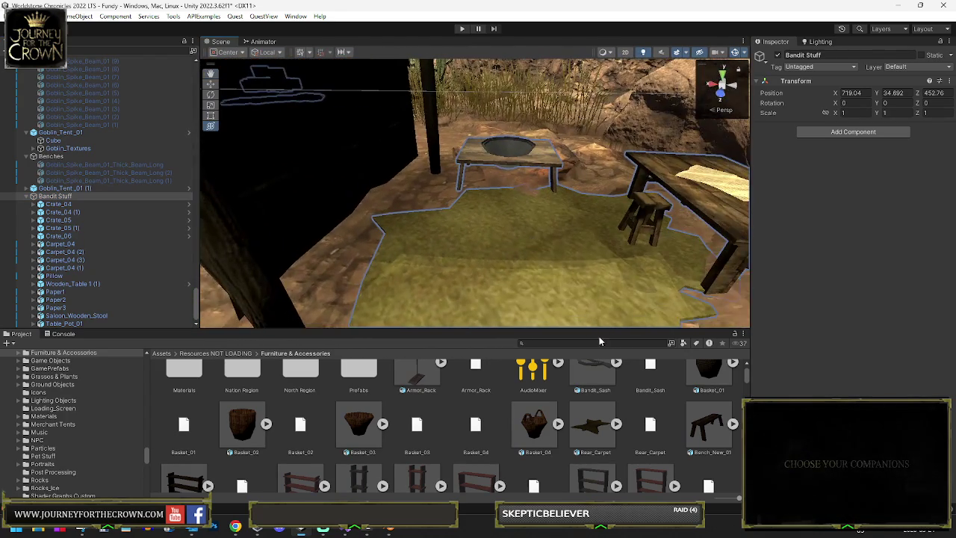
Nudge Bear_Carpet up slightly on Y so it lies just above the ground
click(537, 259)
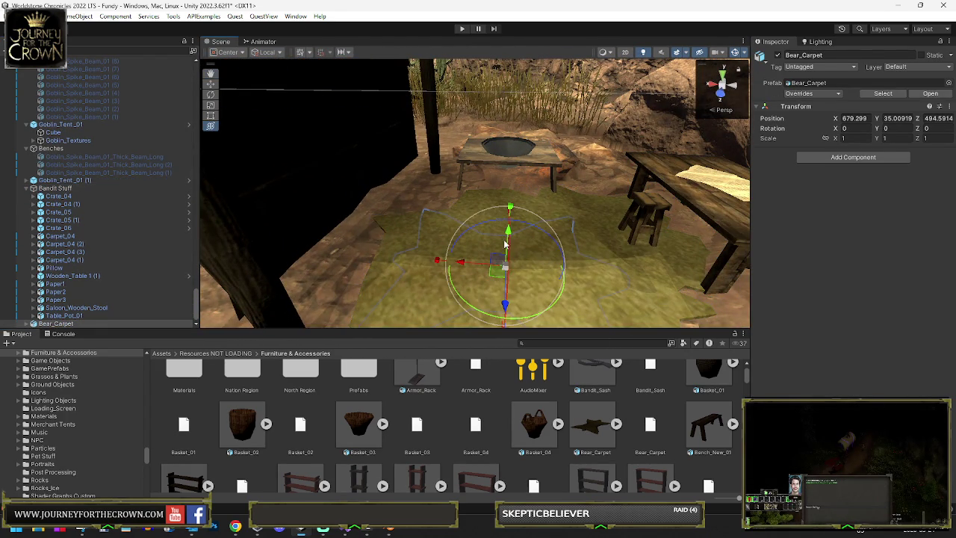
drag(510, 232, 508, 230)
click(584, 438)
scroll(584, 438, up, 1)
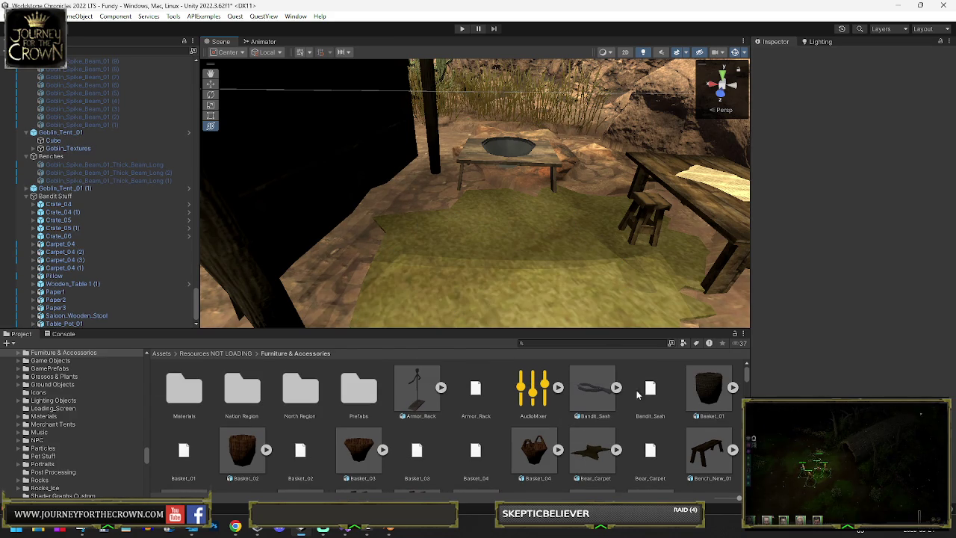
mouse_move(591, 292)
mouse_down()
mouse_move(316, 254)
mouse_move(283, 217)
mouse_move(242, 214)
mouse_move(358, 265)
mouse_move(498, 241)
mouse_move(551, 267)
mouse_move(575, 250)
mouse_up()
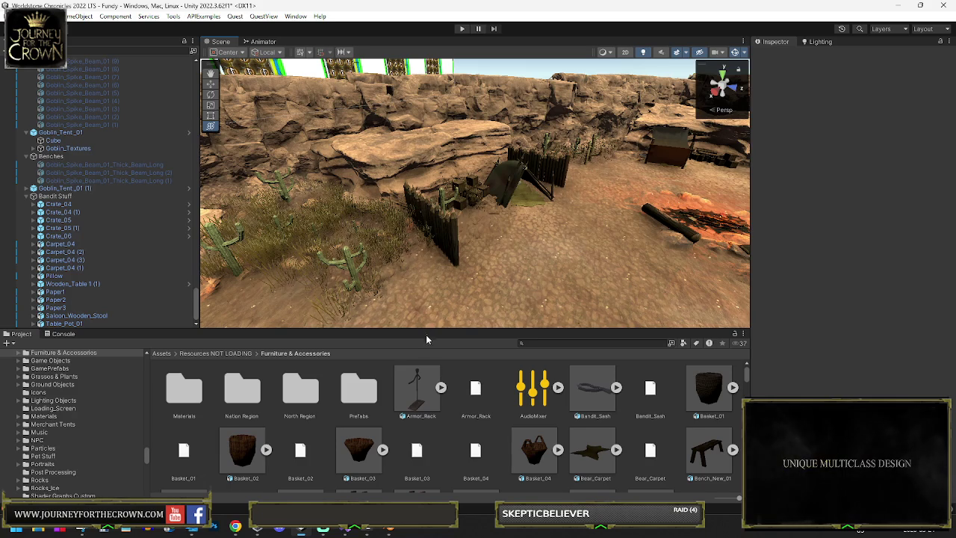
drag(518, 258, 405, 196)
mouse_move(333, 203)
mouse_down()
mouse_move(768, 278)
mouse_move(857, 230)
mouse_up()
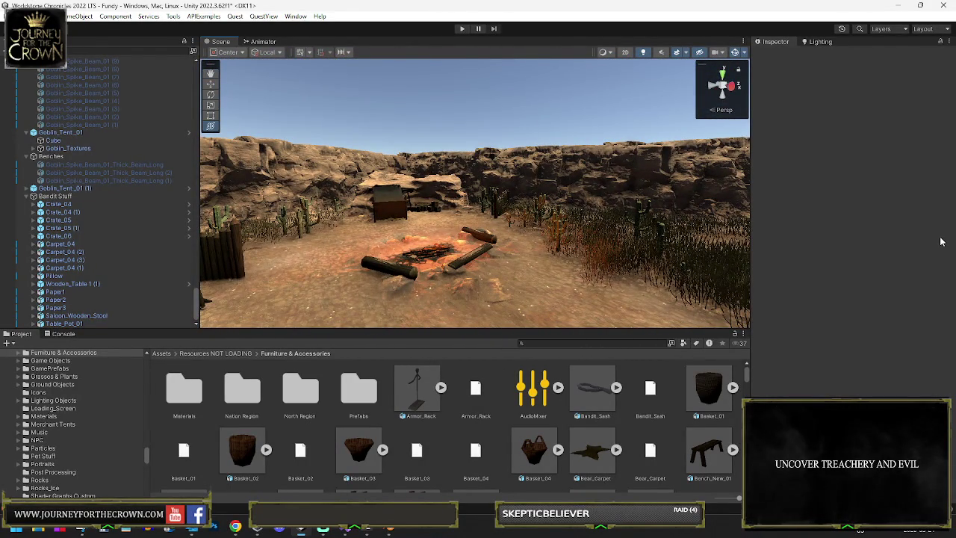
mouse_move(740, 224)
mouse_down()
mouse_move(825, 233)
mouse_move(472, 226)
mouse_move(523, 256)
mouse_move(337, 251)
mouse_up()
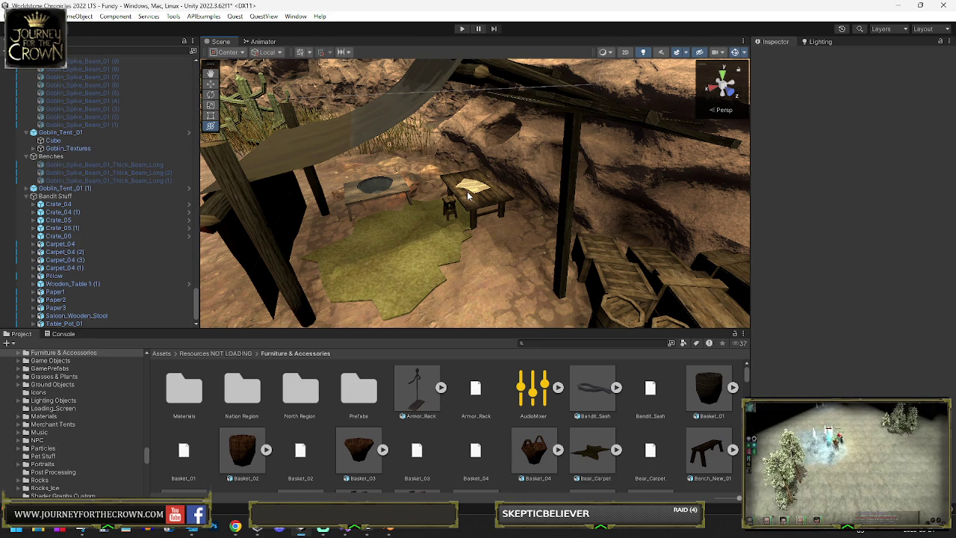
mouse_move(248, 463)
mouse_down()
mouse_move(400, 282)
mouse_move(514, 246)
mouse_move(497, 220)
mouse_move(524, 222)
mouse_up()
Place Basket_04 beside Basket_02, lower it onto the ground and rotate it about 62°
key(f)
scroll(525, 222, down, 4)
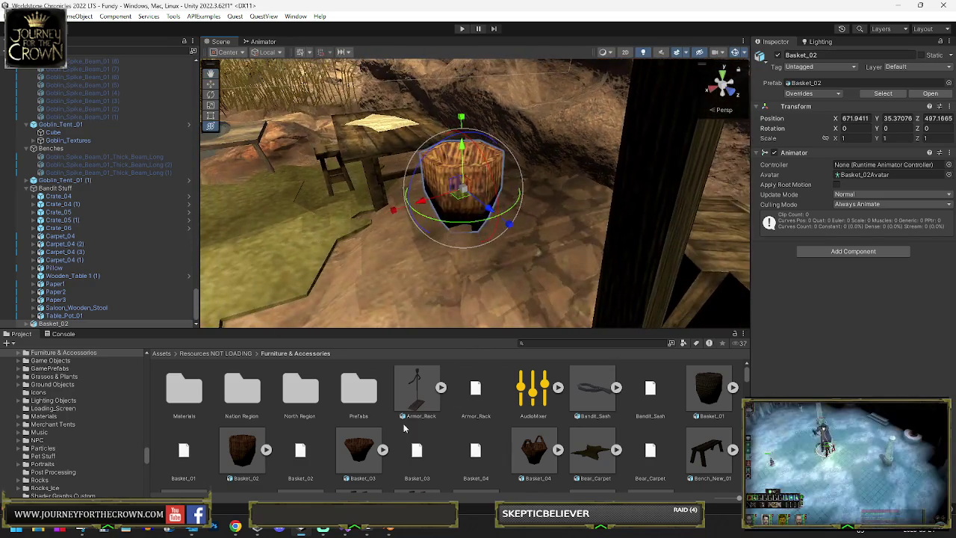
mouse_move(543, 457)
mouse_down()
mouse_move(440, 271)
mouse_move(395, 239)
mouse_move(402, 198)
mouse_move(400, 223)
mouse_up()
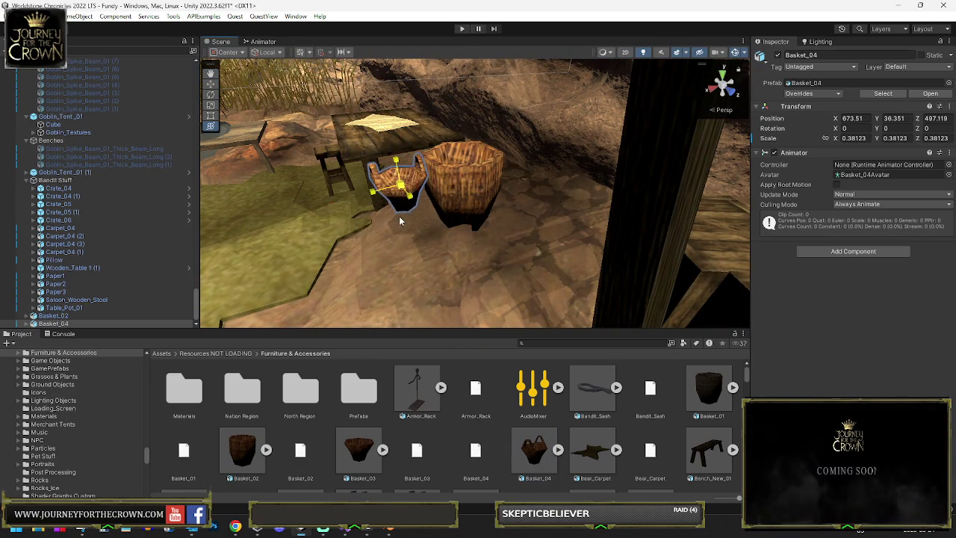
drag(395, 152, 396, 162)
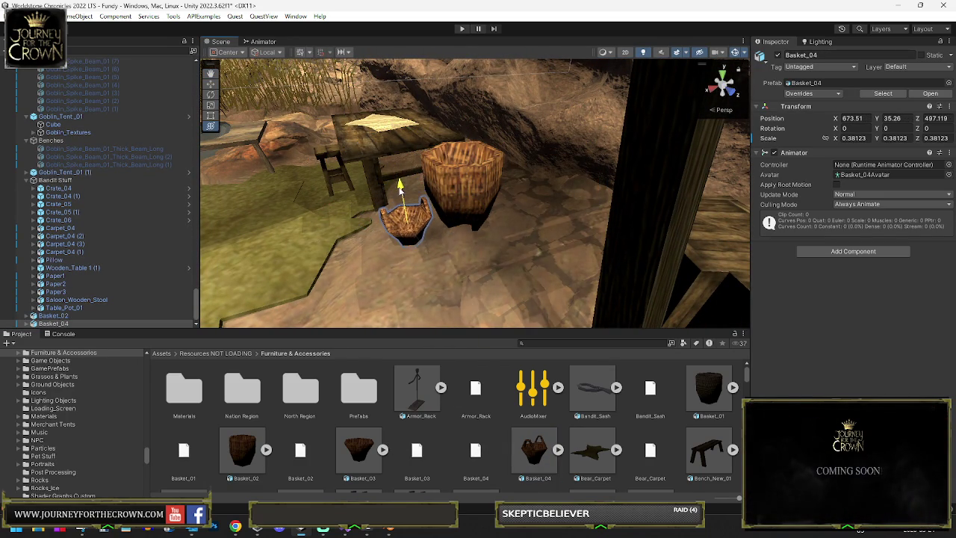
drag(428, 213, 478, 235)
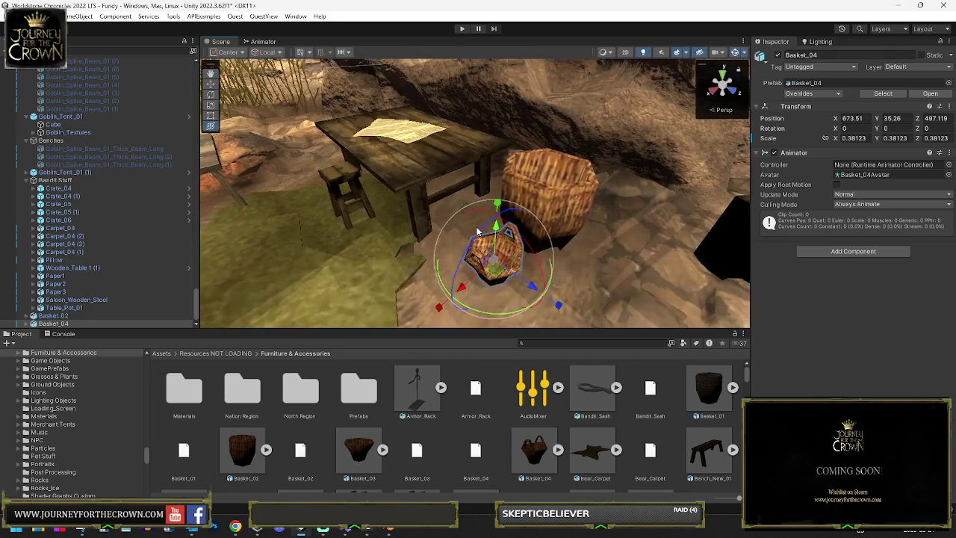
mouse_move(447, 293)
mouse_down()
mouse_move(460, 305)
mouse_move(473, 292)
mouse_move(448, 246)
mouse_move(482, 250)
mouse_up()
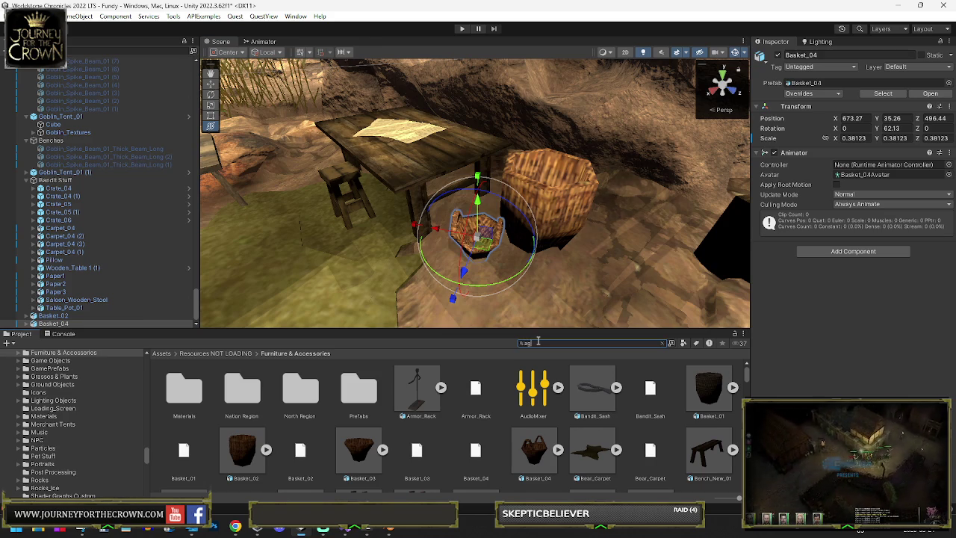
Search 'eagle' and try the Eagle prefab at a few spots near the tent
text(eagle)
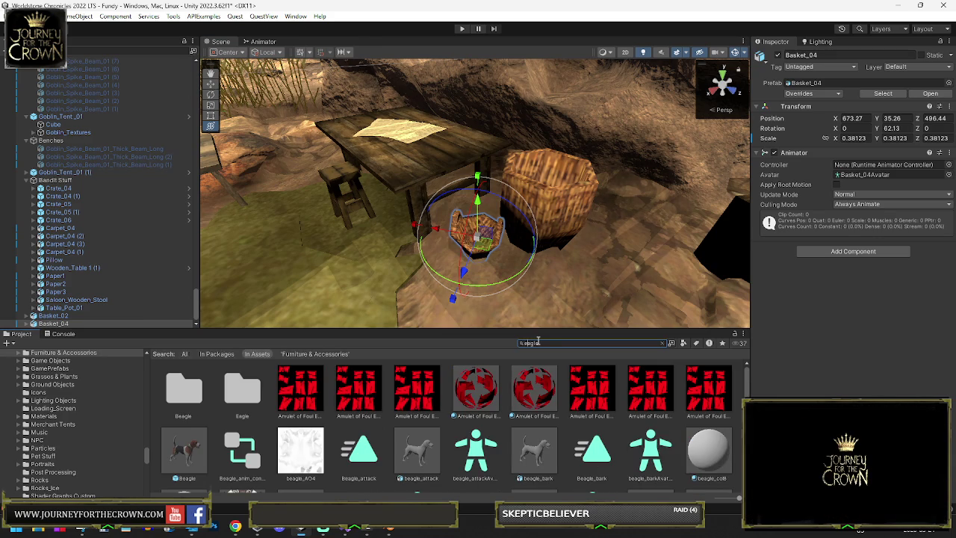
scroll(581, 381, down, 5)
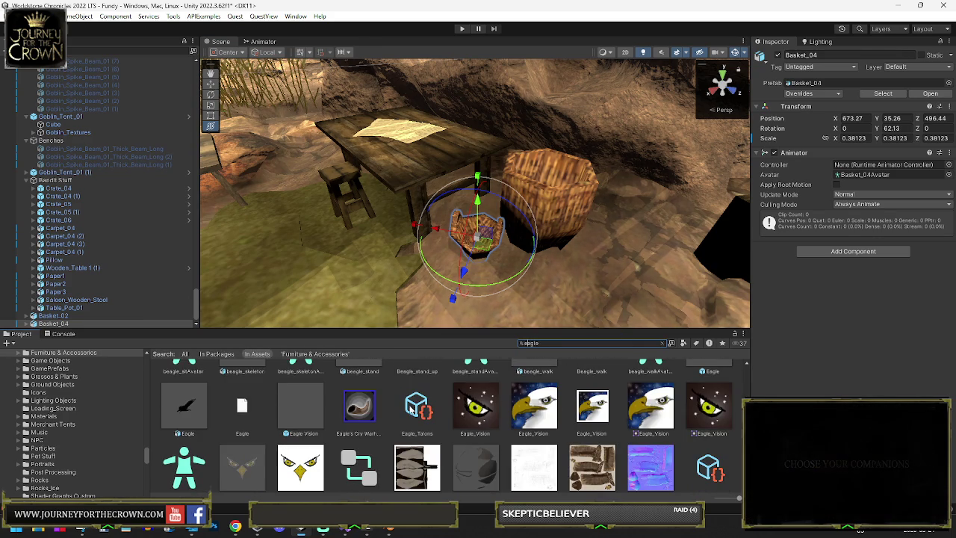
click(192, 408)
drag(238, 317, 299, 277)
key(f)
mouse_move(267, 251)
mouse_down()
mouse_move(390, 283)
mouse_move(405, 263)
mouse_move(539, 271)
mouse_up()
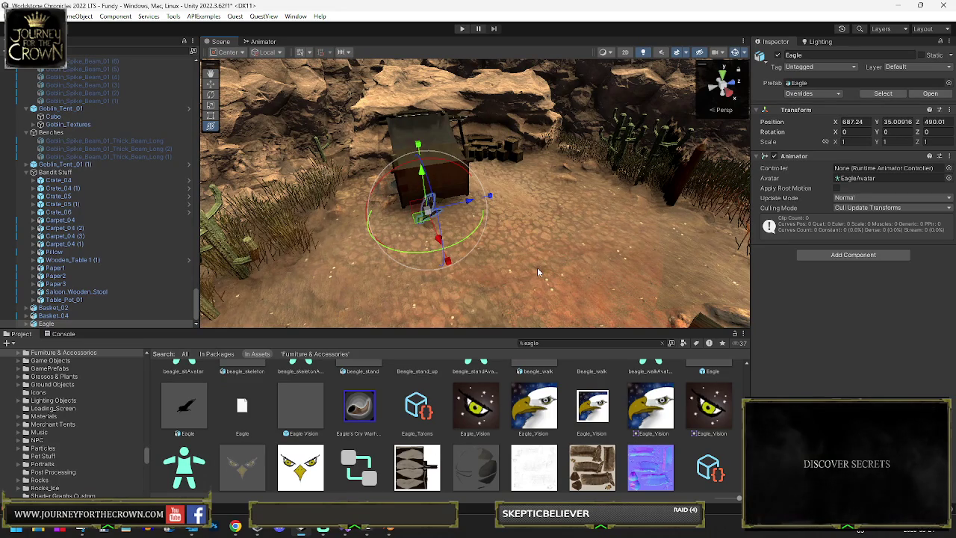
drag(484, 278, 496, 296)
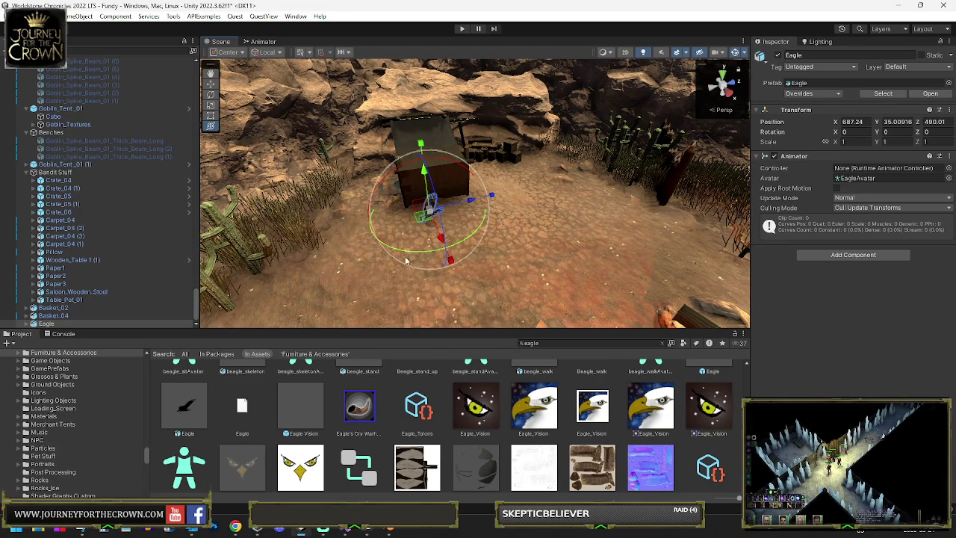
drag(428, 227, 650, 183)
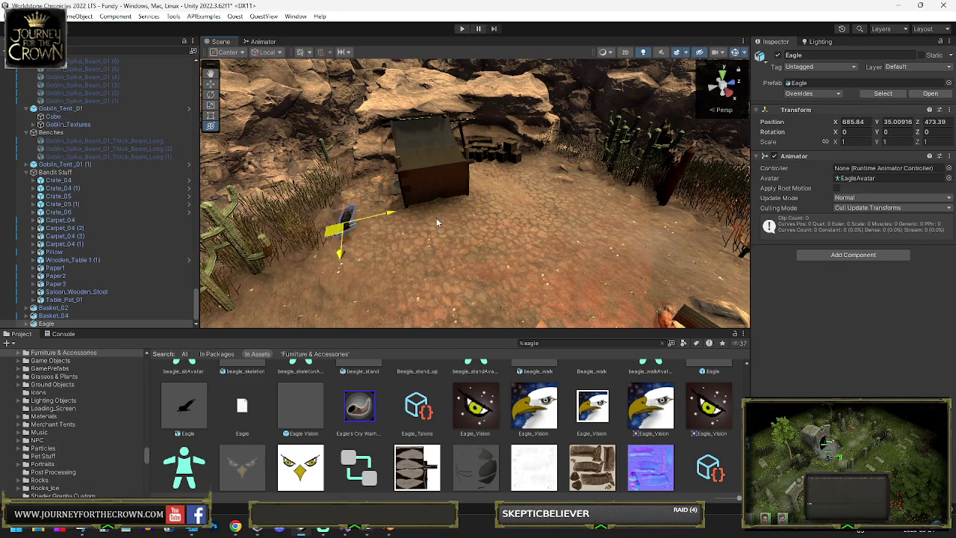
drag(212, 252, 467, 255)
Delete the Eagle and fly the view across the desert level
key(Delete)
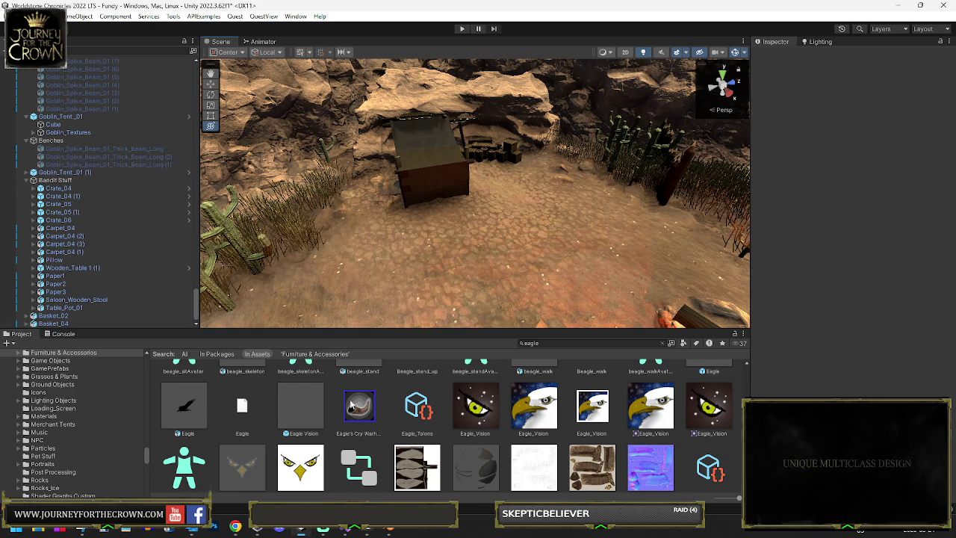
scroll(367, 427, down, 2)
scroll(367, 427, up, 5)
scroll(366, 424, up, 5)
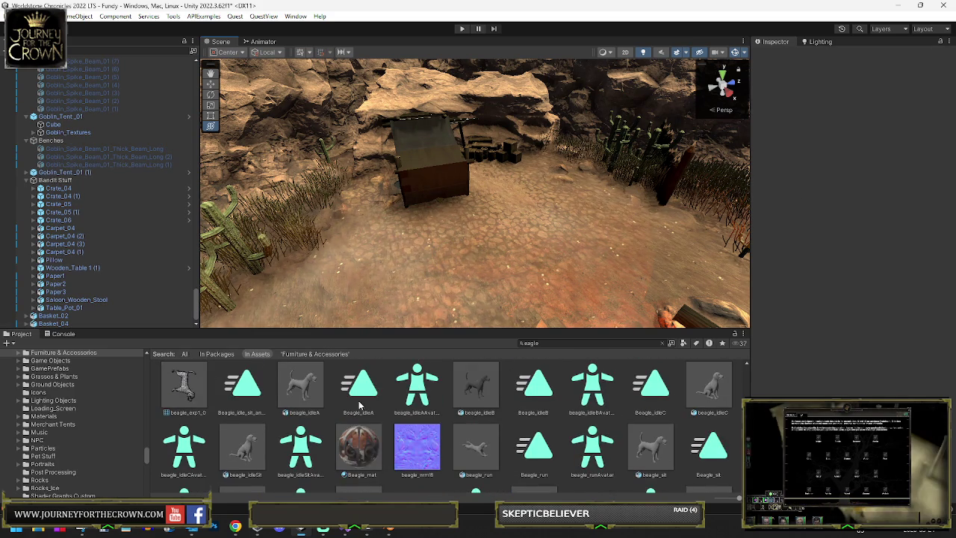
scroll(373, 430, up, 2)
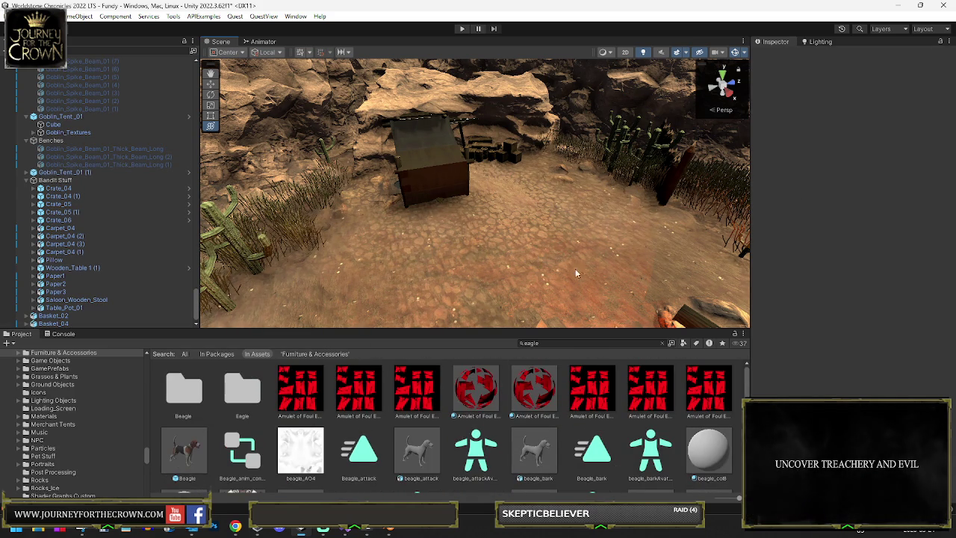
drag(555, 327, 112, 203)
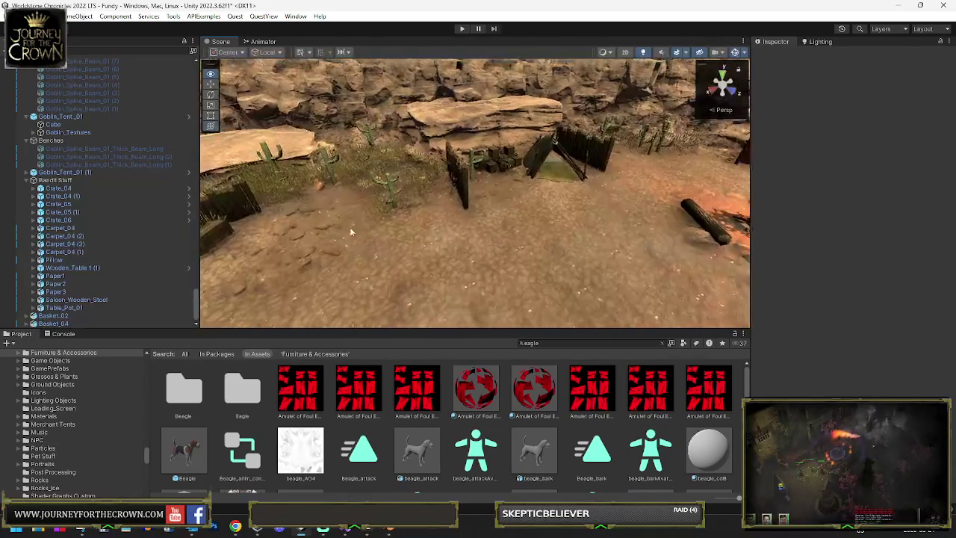
Add Parent_Merge_Textures to Bandit Stuff, try PARENT ALL CHILDREN, then undo it
click(34, 182)
click(845, 133)
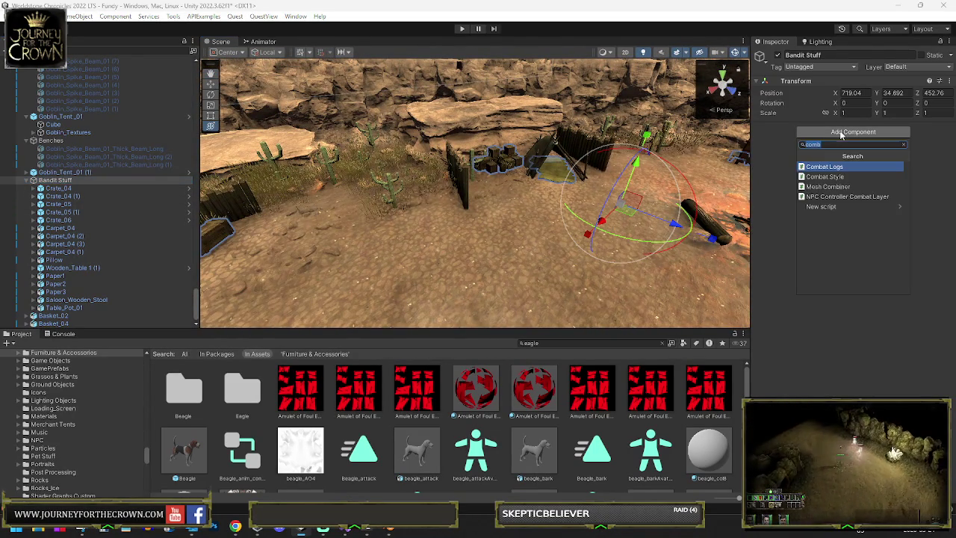
text(paren)
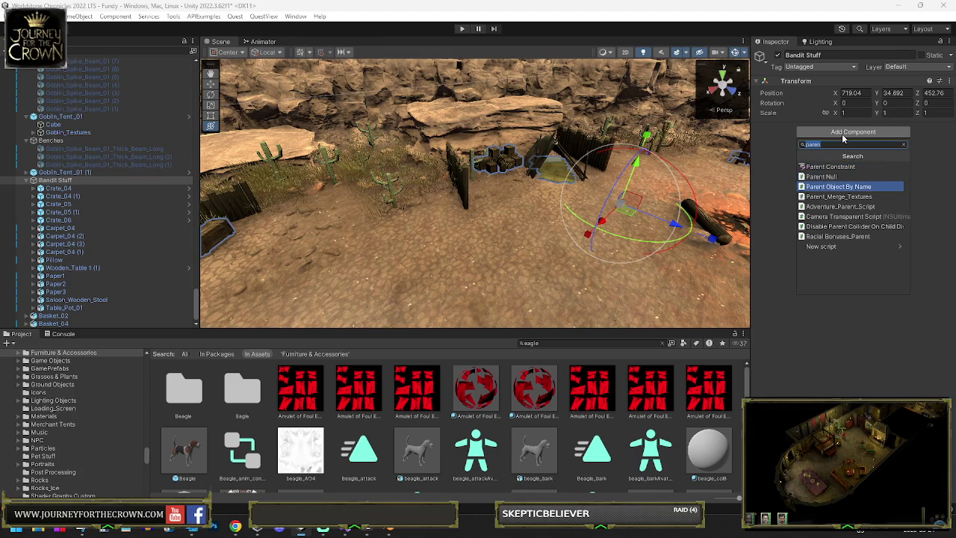
click(839, 197)
click(856, 209)
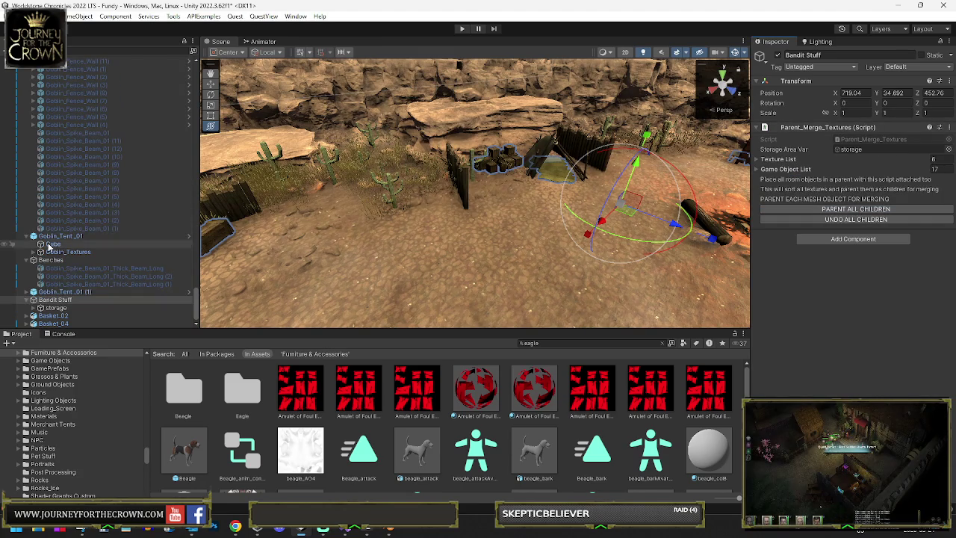
click(45, 316)
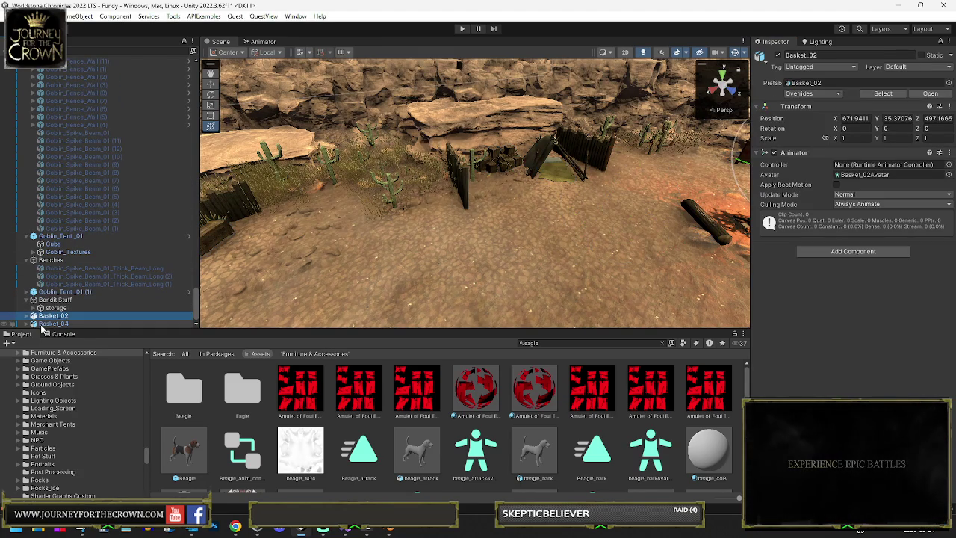
click(54, 299)
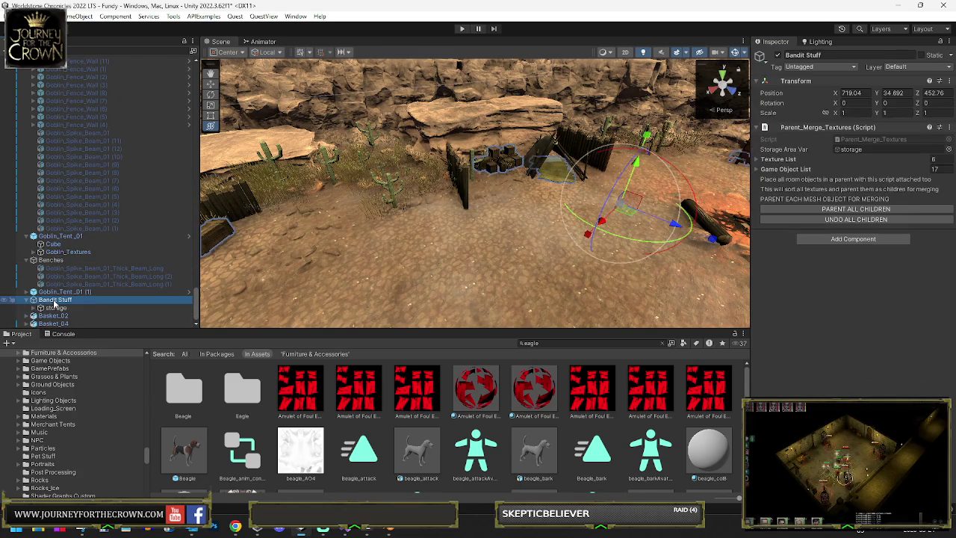
click(827, 222)
Put both baskets into Bandit Stuff and regroup its props by material under storage
scroll(52, 318, down, 5)
click(51, 320)
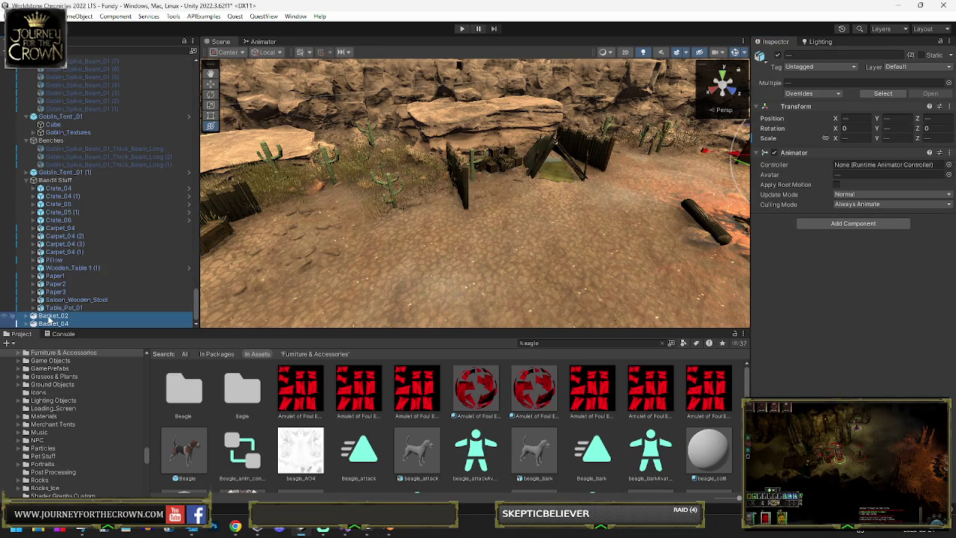
drag(63, 189, 68, 181)
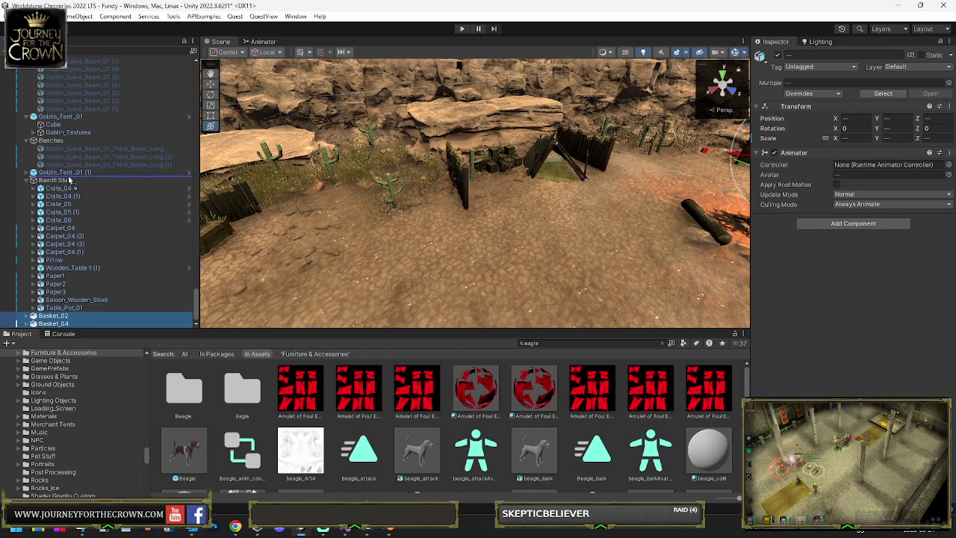
click(65, 180)
click(857, 209)
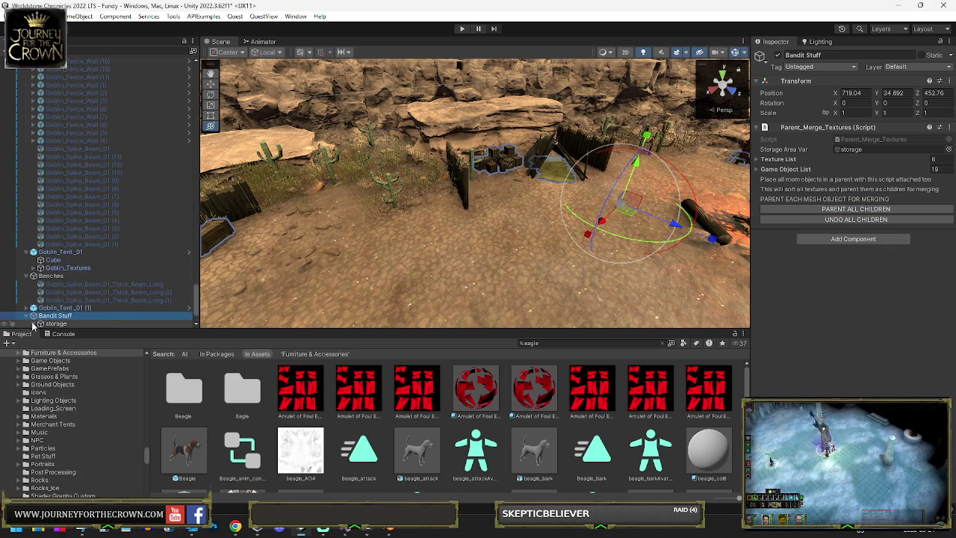
Move the five crates out of Wood_Textures directly under storage
click(34, 324)
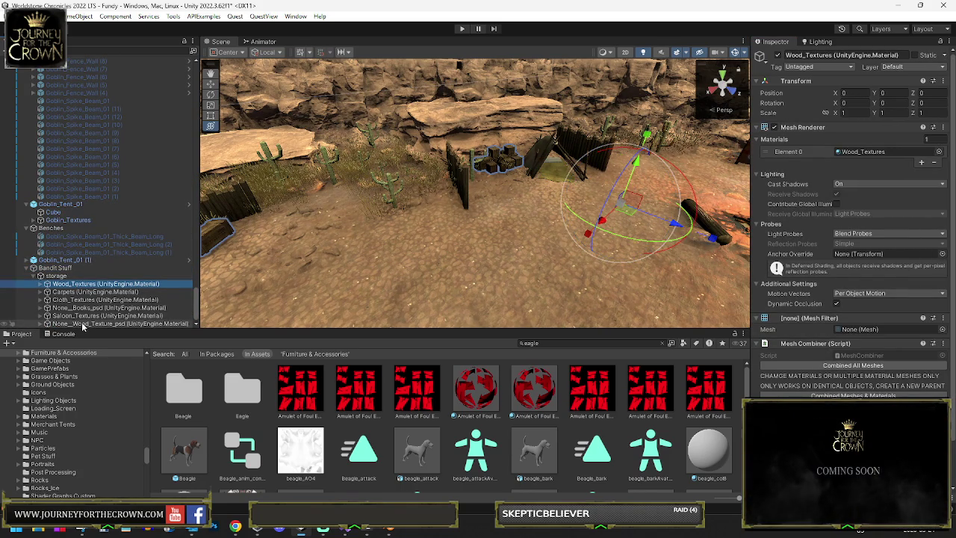
click(83, 324)
click(41, 323)
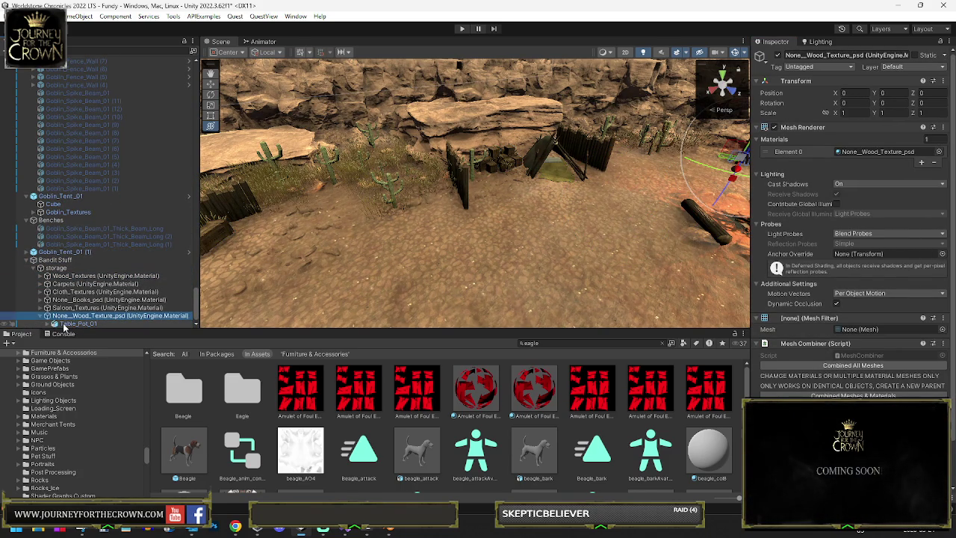
click(71, 324)
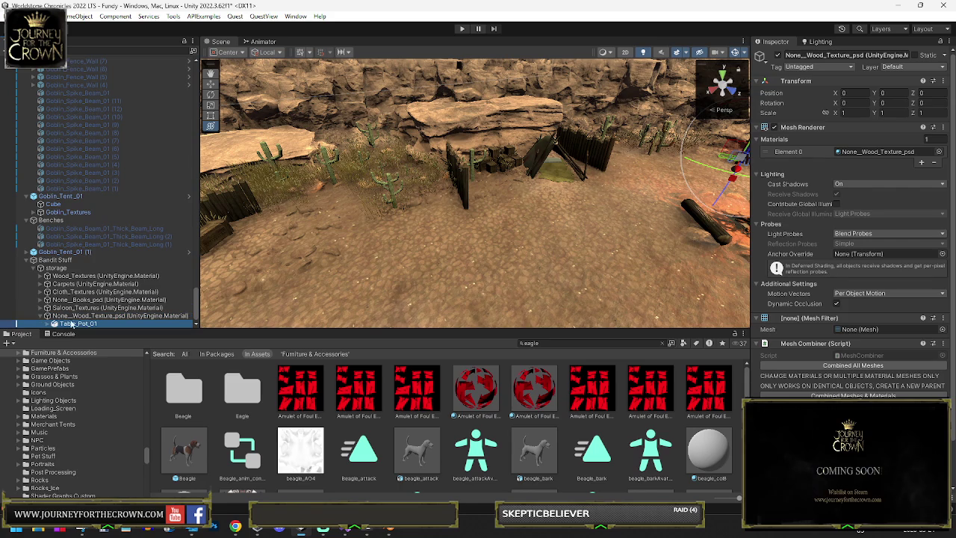
click(64, 269)
drag(657, 247, 668, 252)
key(f)
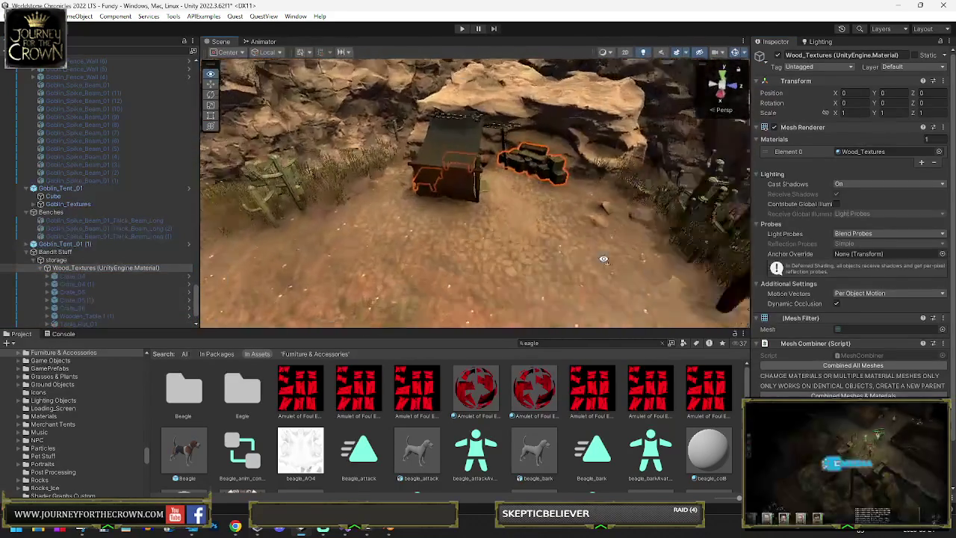
drag(623, 322, 449, 261)
scroll(85, 242, down, 3)
click(82, 237)
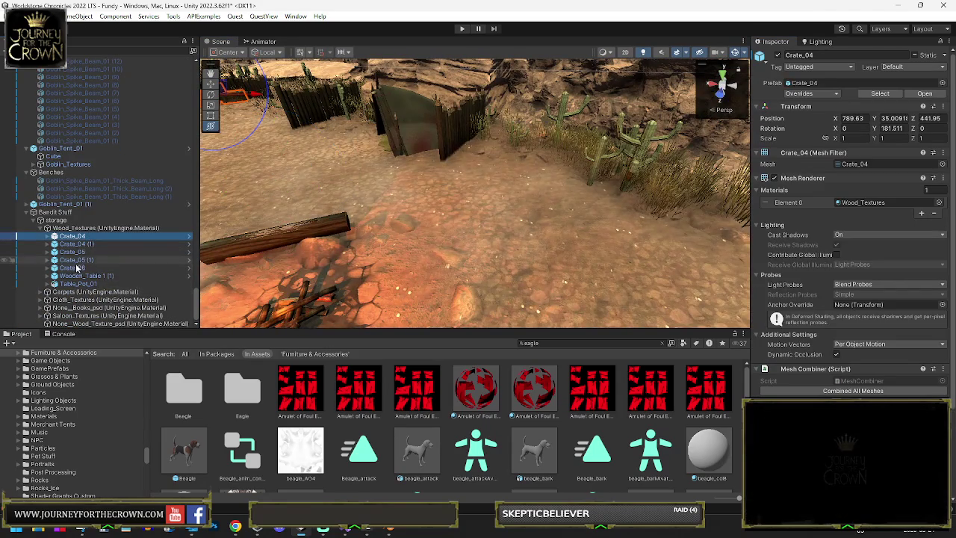
shift+click(73, 268)
drag(71, 226, 73, 225)
Combine the Wood_Textures meshes, including the table and pot, into one mesh
click(69, 268)
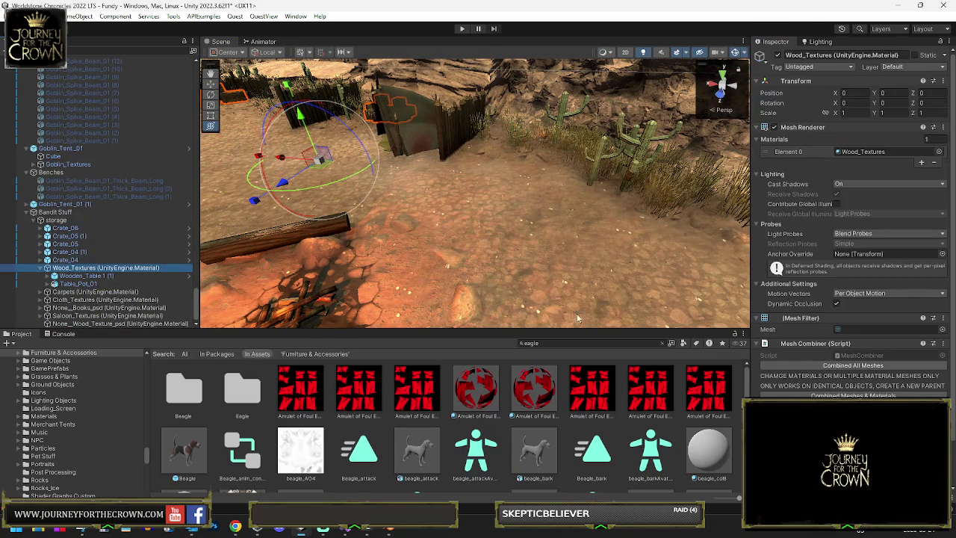
click(826, 366)
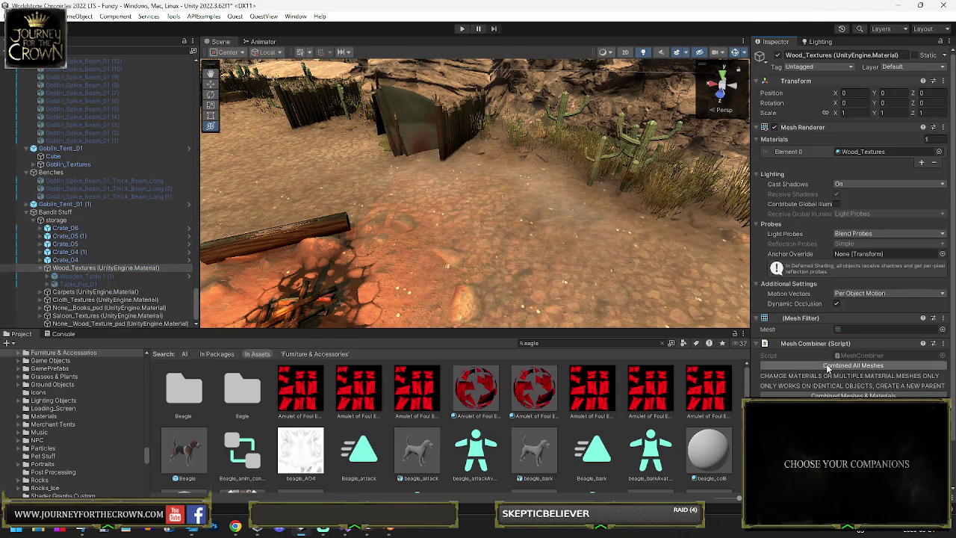
double_click(78, 283)
scroll(321, 250, up, 5)
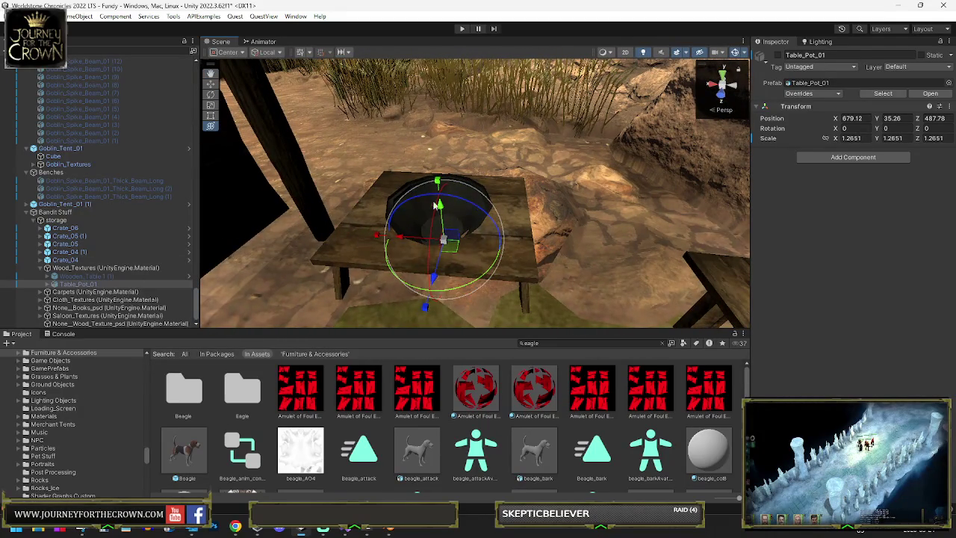
Move the None_Books_psd papers group out of storage directly under Bandit Stuff
click(68, 292)
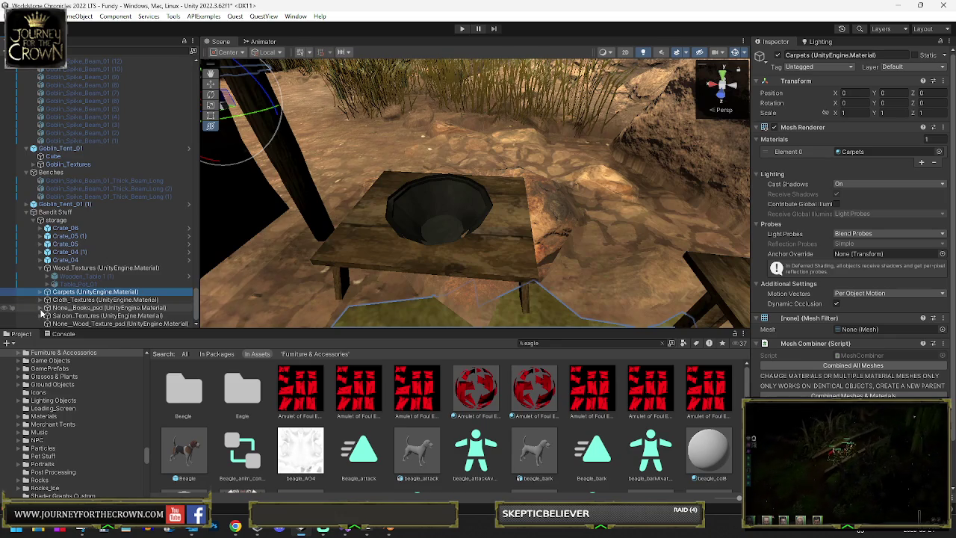
click(68, 308)
click(40, 308)
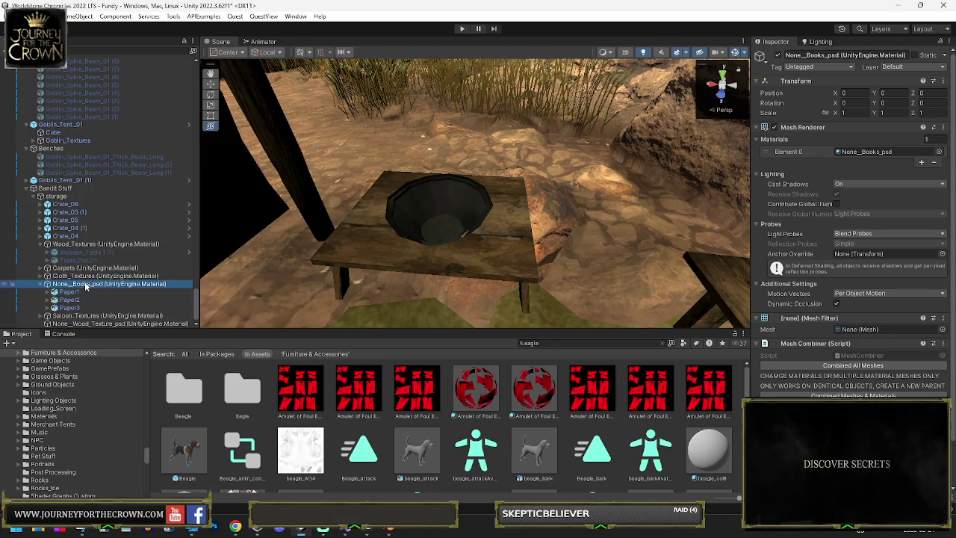
click(72, 293)
click(89, 285)
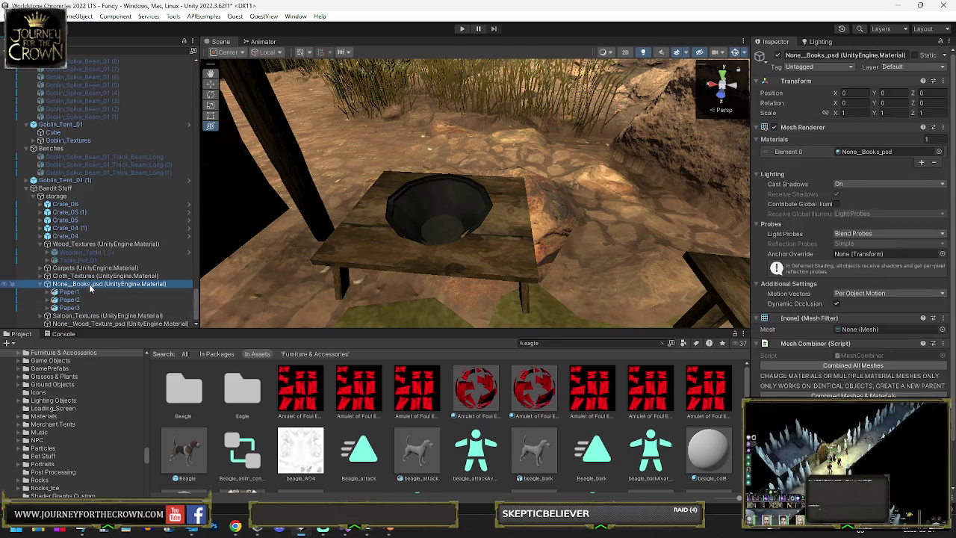
drag(84, 287, 71, 198)
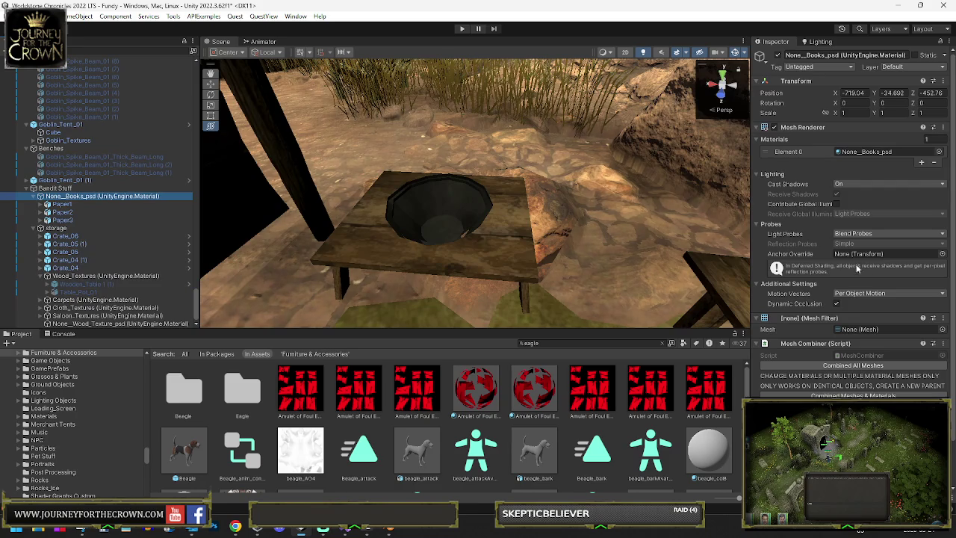
Assign the Books material to Element 0 of the books group
click(939, 154)
text(books)
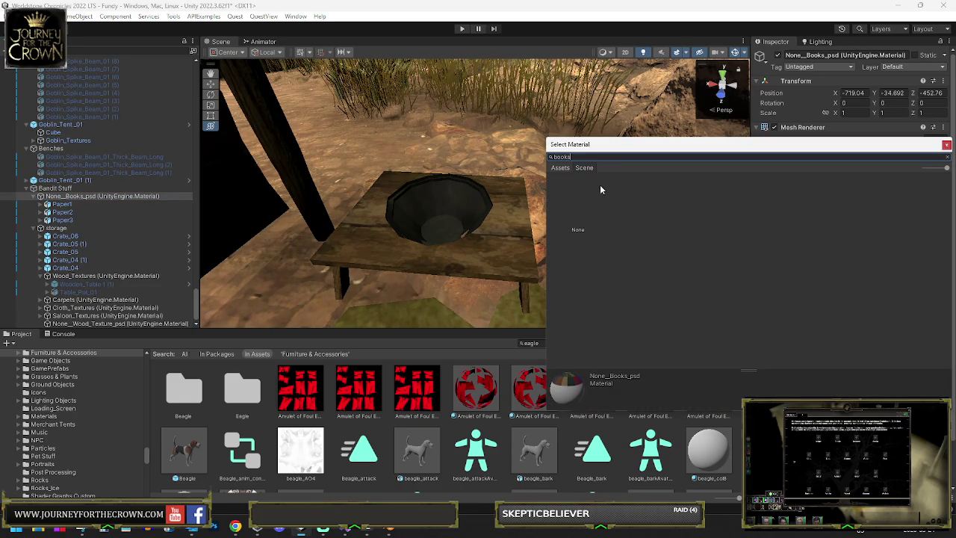
click(559, 171)
scroll(732, 278, down, 2)
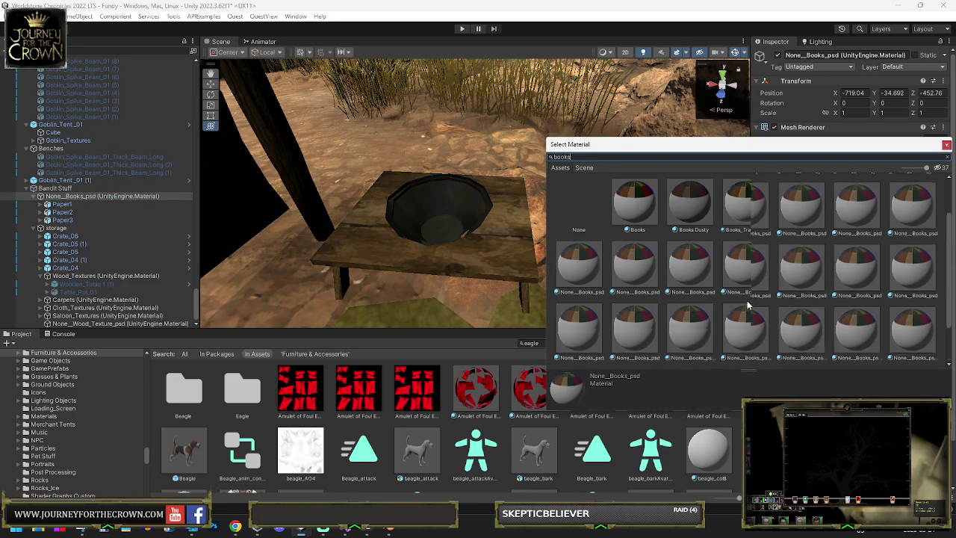
double_click(634, 212)
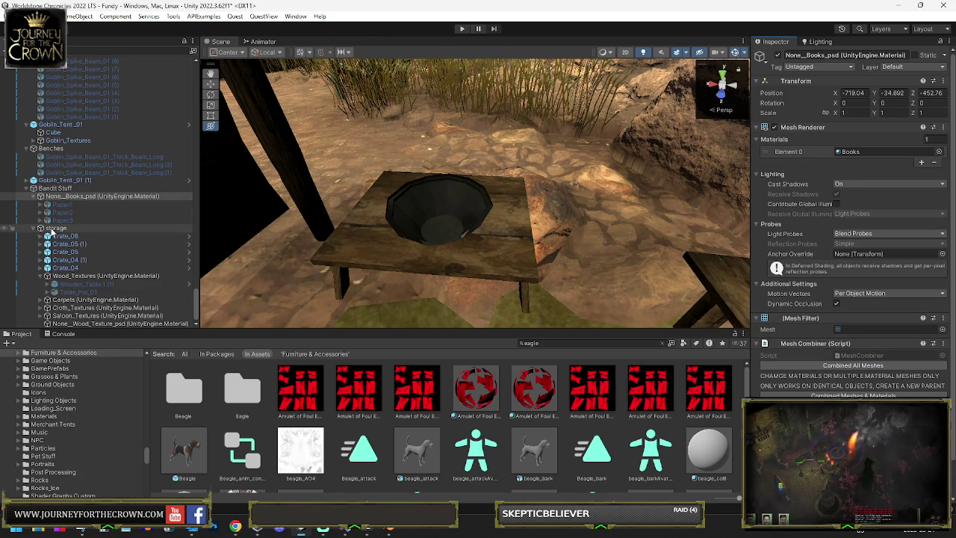
Delete the Saloon_Textures stool group and the None_Wood_Texture_psd group
click(41, 276)
click(73, 301)
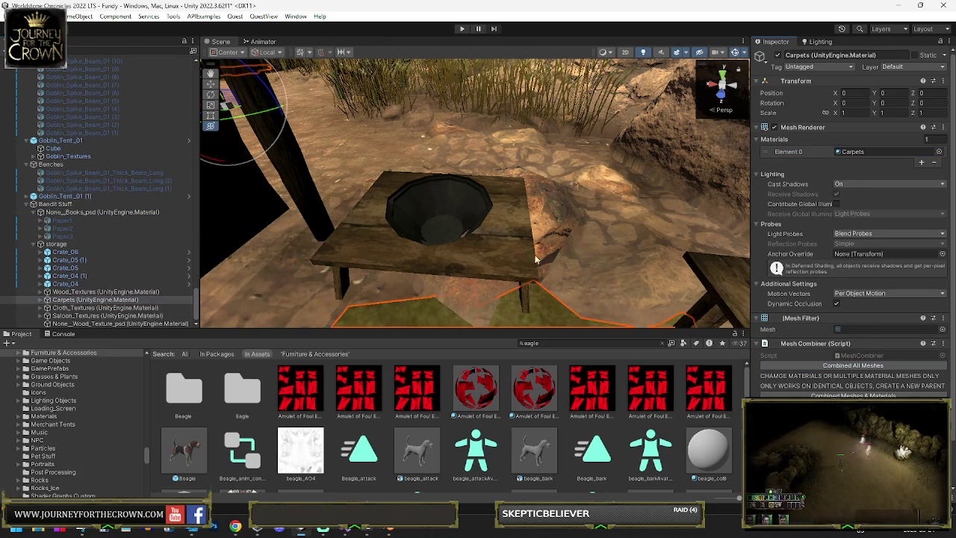
key(f)
drag(701, 237, 201, 288)
click(75, 308)
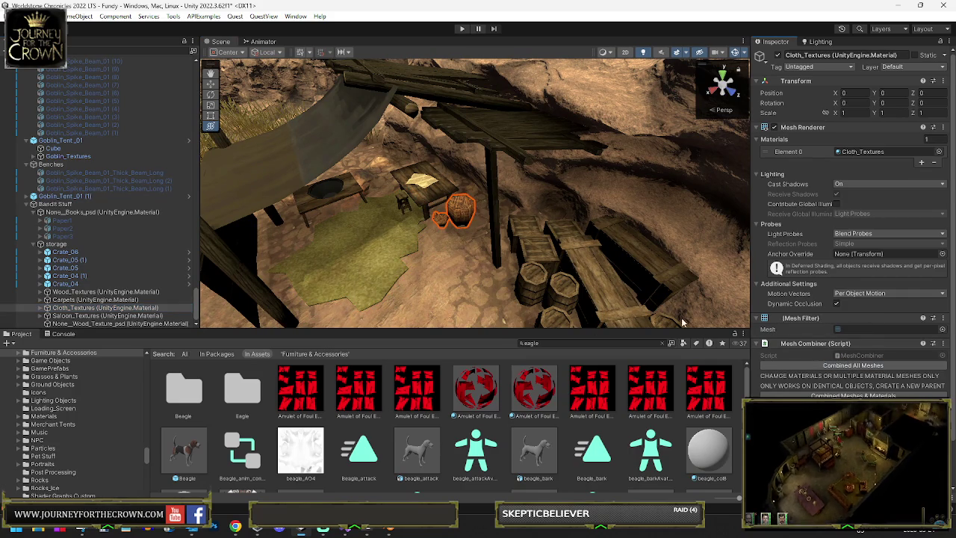
click(174, 317)
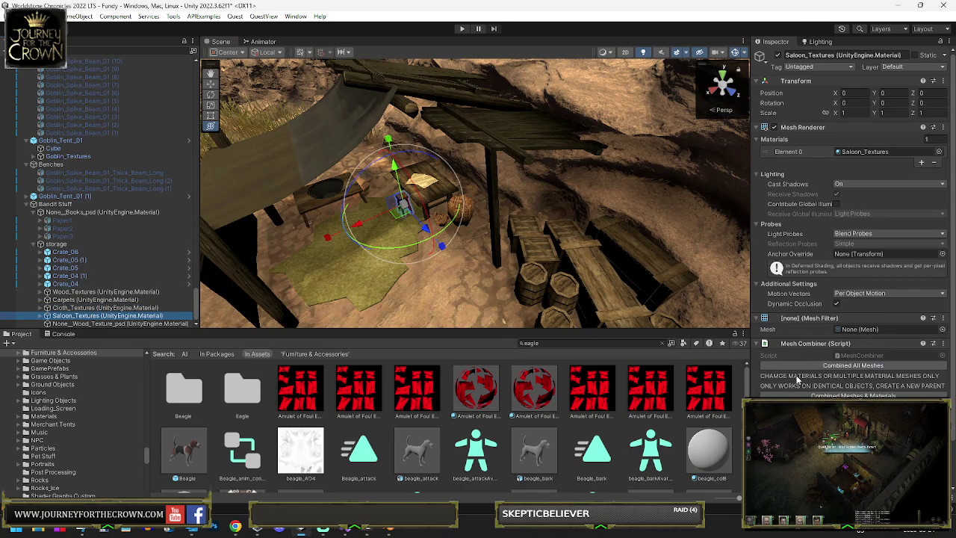
key(f)
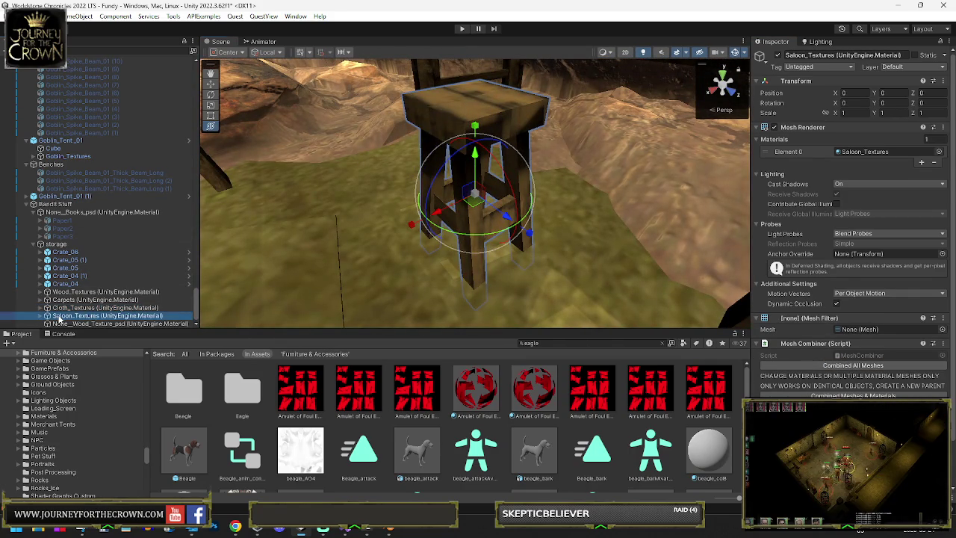
key(Delete)
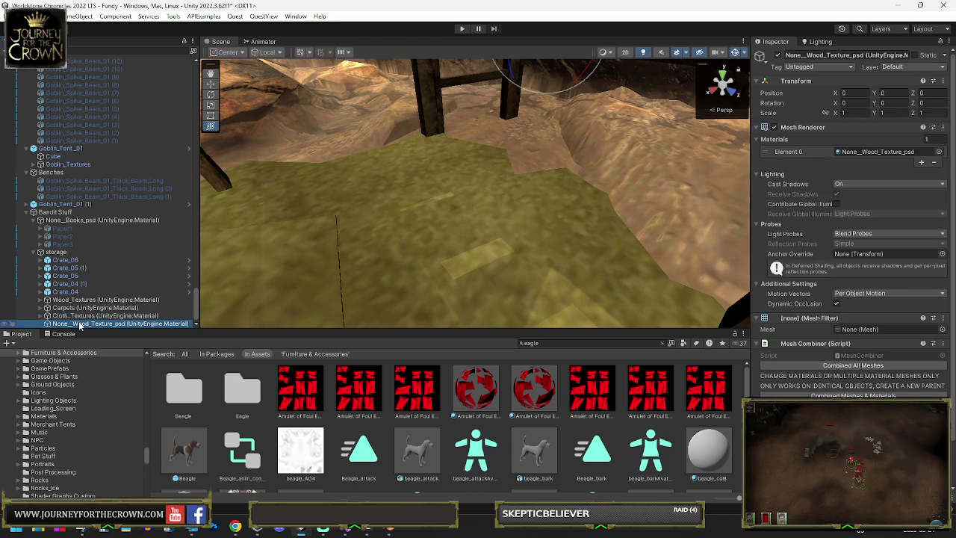
key(Delete)
mouse_move(509, 191)
mouse_down()
mouse_move(503, 171)
mouse_move(491, 212)
mouse_up()
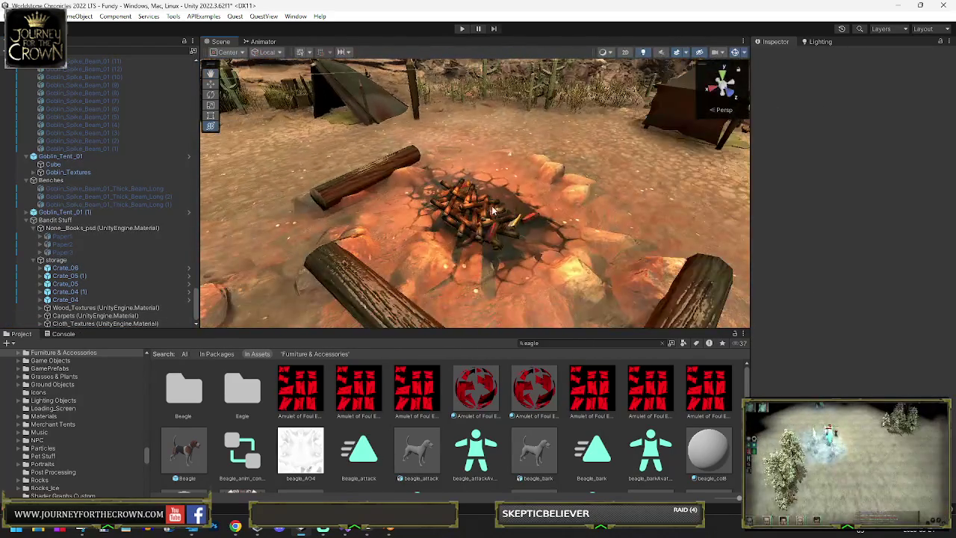
drag(463, 153, 587, 149)
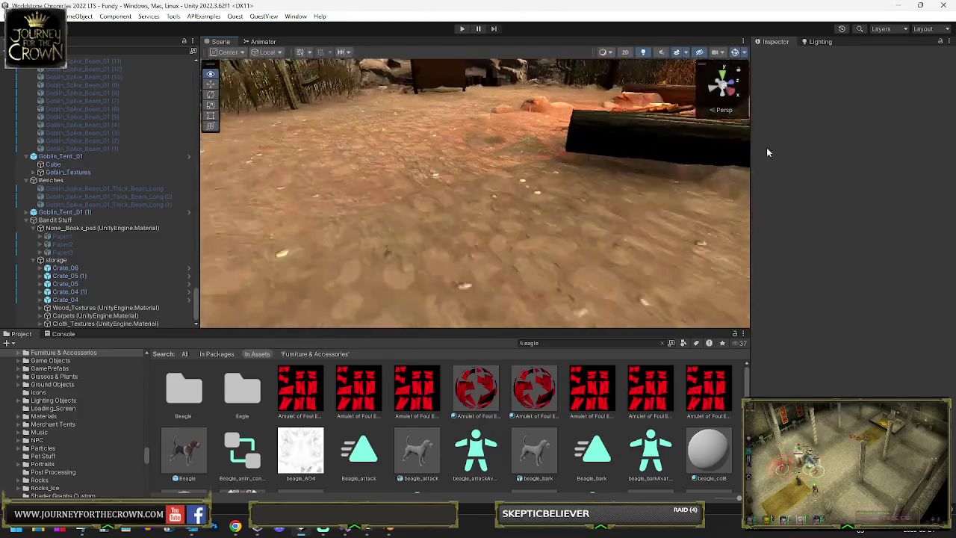
drag(532, 160, 708, 172)
mouse_move(783, 174)
mouse_down()
mouse_move(896, 160)
mouse_move(42, 161)
mouse_move(239, 142)
mouse_move(261, 165)
mouse_up()
click(609, 198)
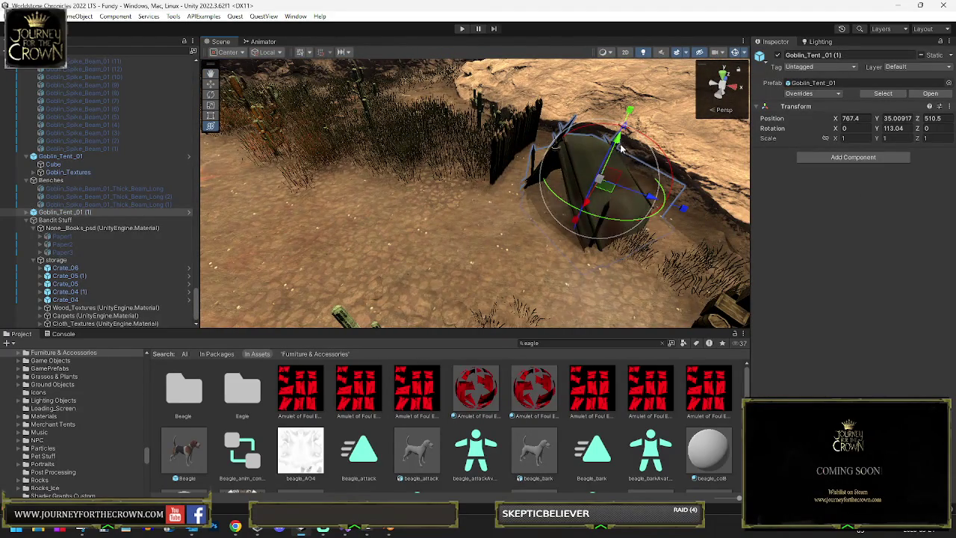
drag(599, 152, 329, 192)
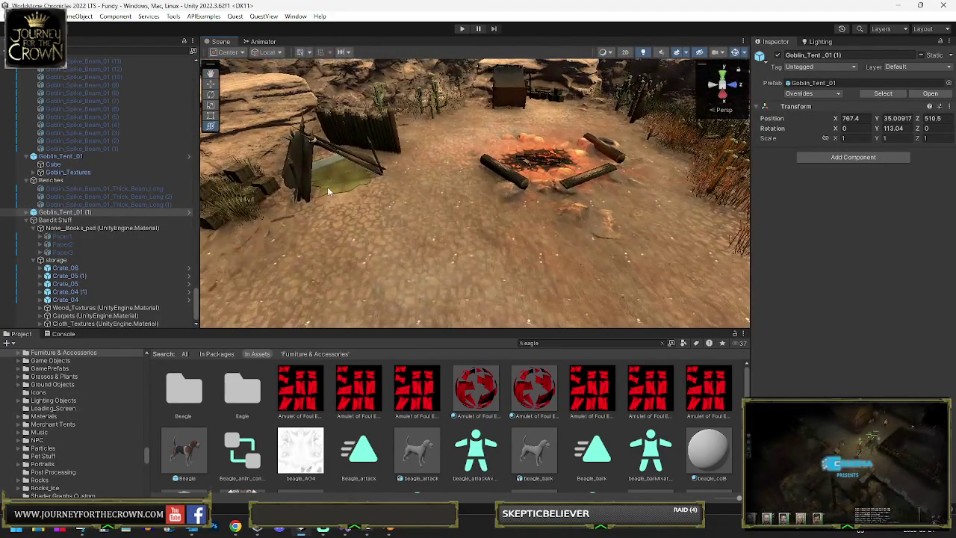
click(333, 195)
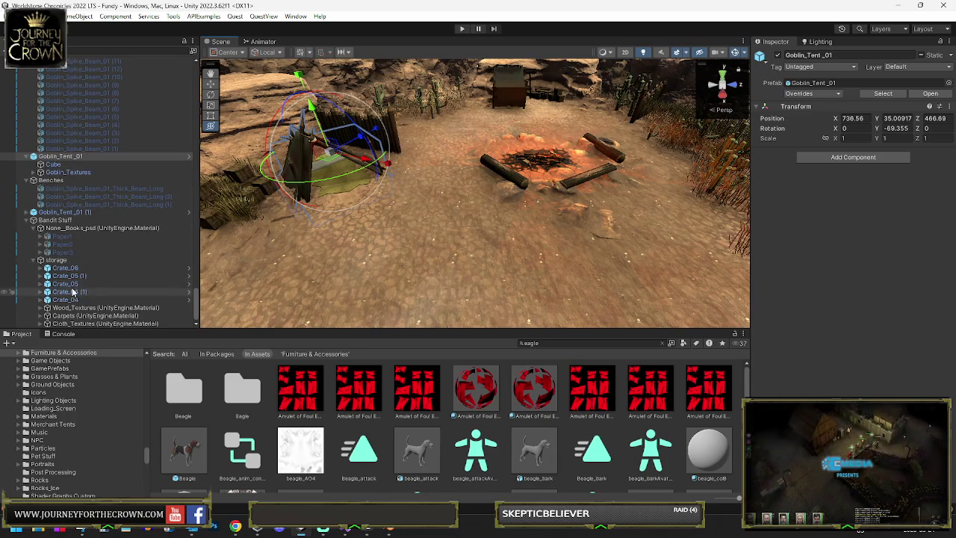
click(50, 317)
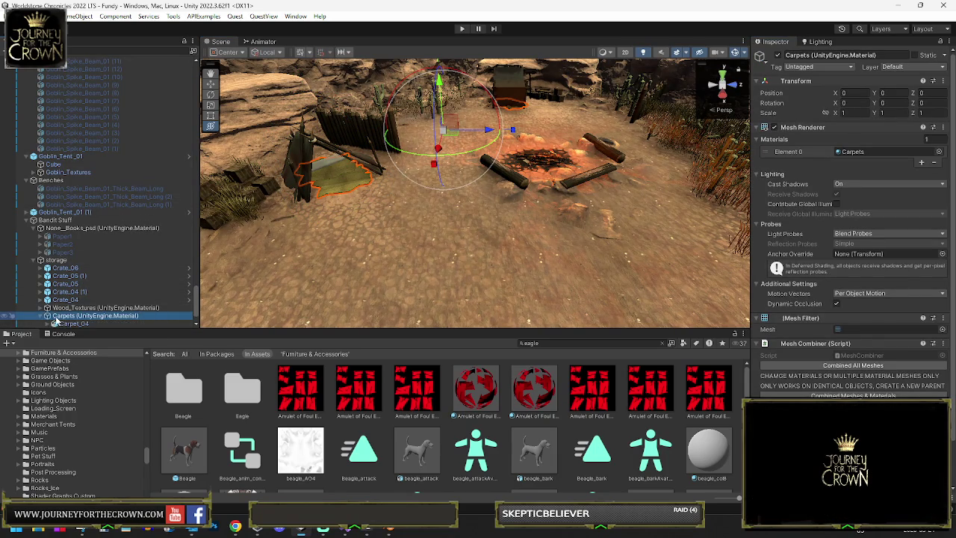
Duplicate Carpet_04 and place the copy under the tent by the rocks, scaled to about 1.8
click(72, 323)
mouse_move(478, 299)
mouse_down()
mouse_move(351, 213)
mouse_move(618, 275)
mouse_up()
key(ctrl+d)
key(ctrl+d)
key(ctrl+d)
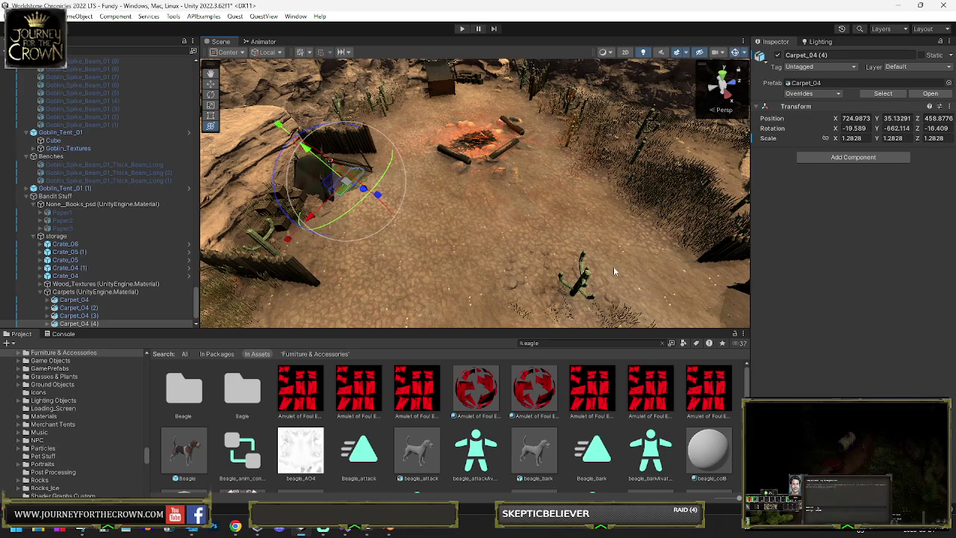
key(ctrl+z)
mouse_move(329, 175)
mouse_down()
mouse_move(609, 299)
mouse_move(590, 257)
mouse_up()
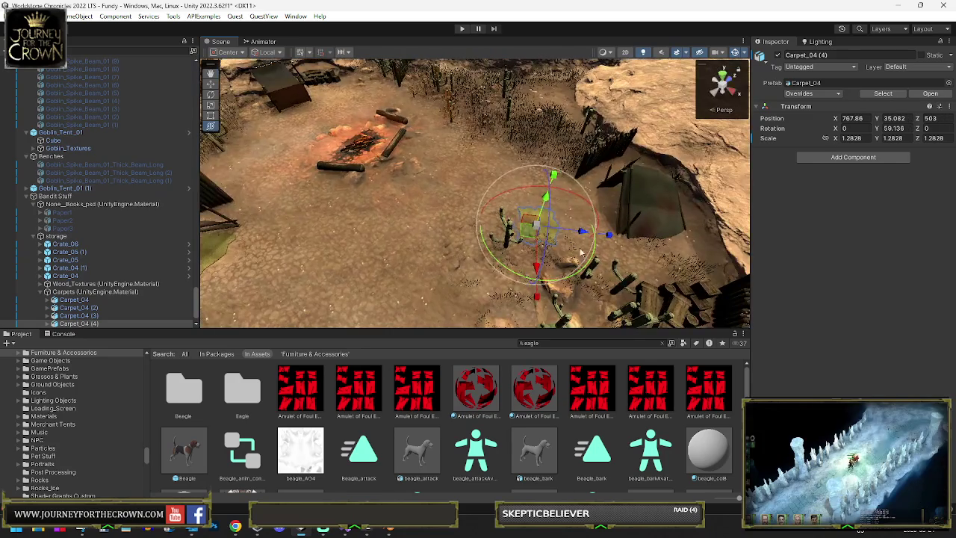
drag(530, 236, 602, 224)
key(e)
key(f)
key(w)
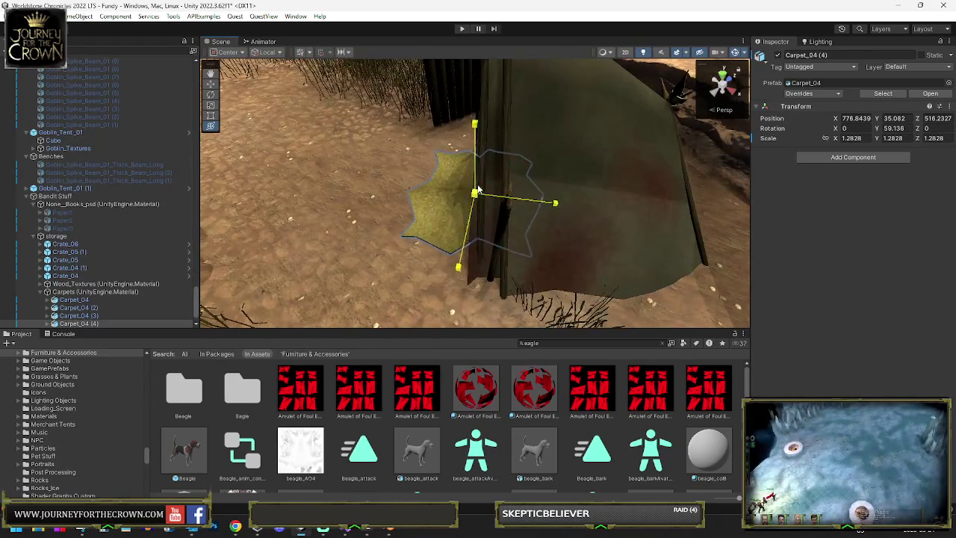
key(y)
drag(479, 192, 501, 176)
Run Combine All Meshes on the Carpets group and frame it in the view
click(63, 293)
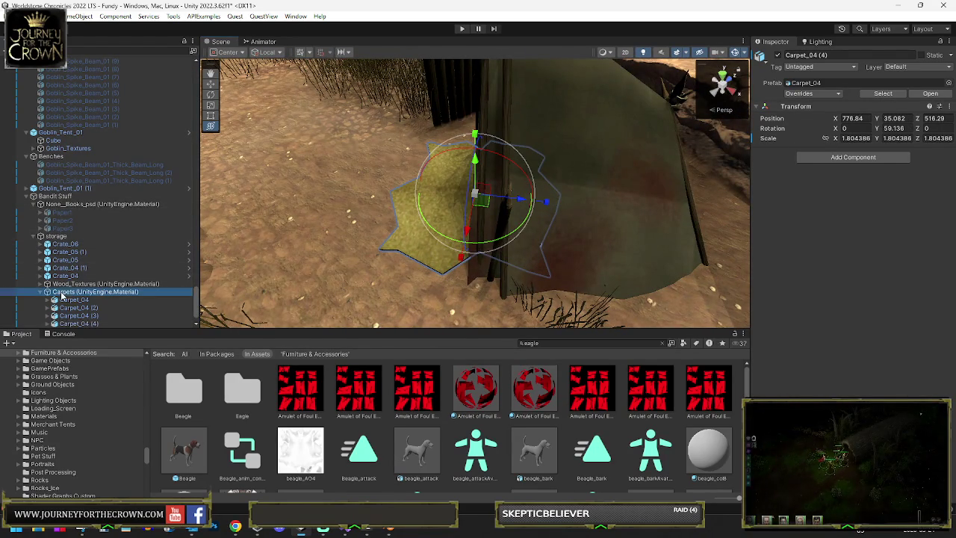
click(842, 368)
mouse_move(627, 217)
mouse_down()
mouse_move(605, 229)
mouse_move(478, 195)
mouse_move(465, 228)
mouse_up()
key(f)
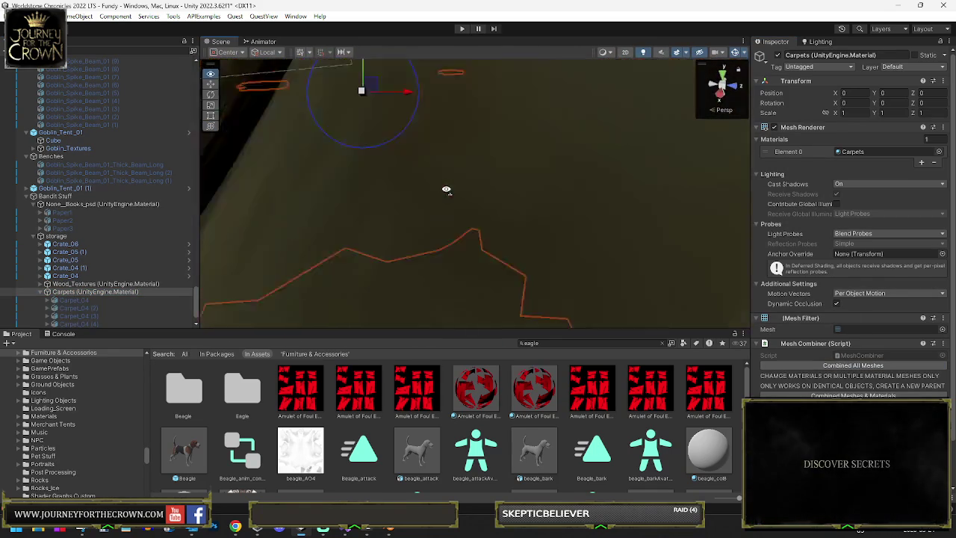
Enter Play Mode and send the party toward the camp
click(464, 30)
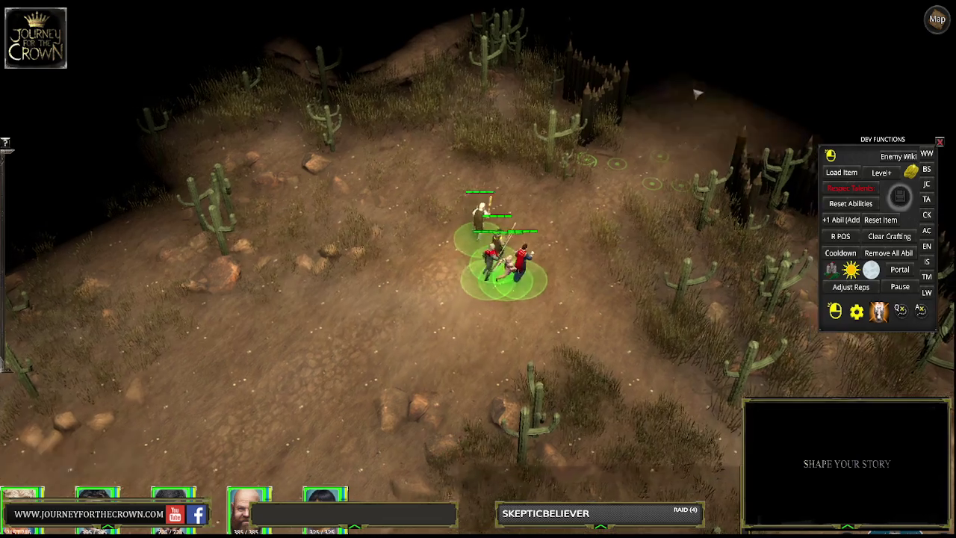
click(695, 91)
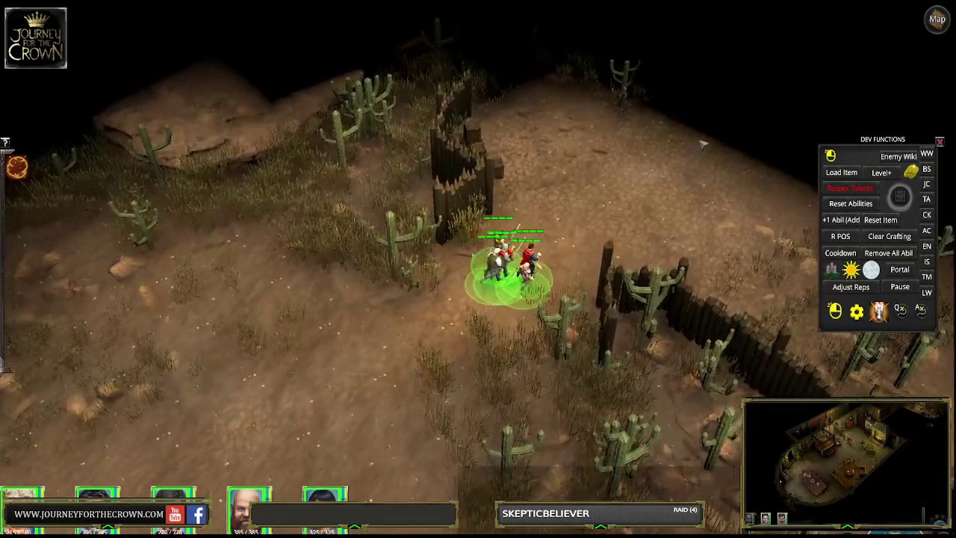
Walk the party past the fire pit and tent to the bandit corner crates
click(703, 145)
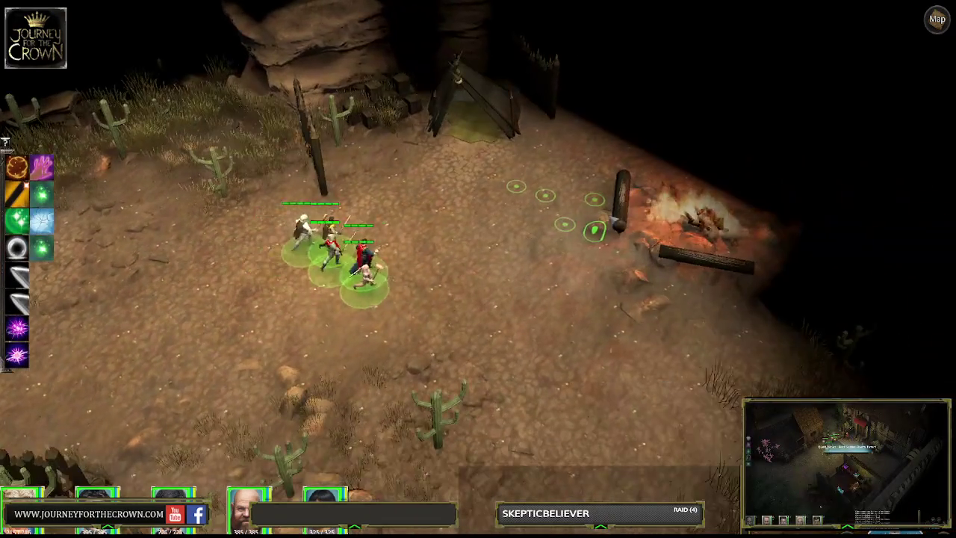
click(636, 156)
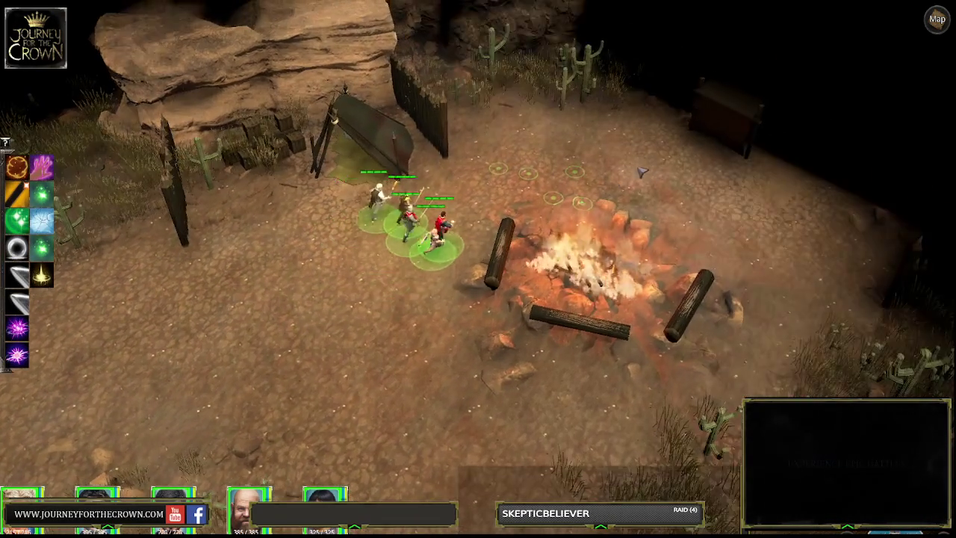
click(654, 179)
click(598, 198)
click(620, 180)
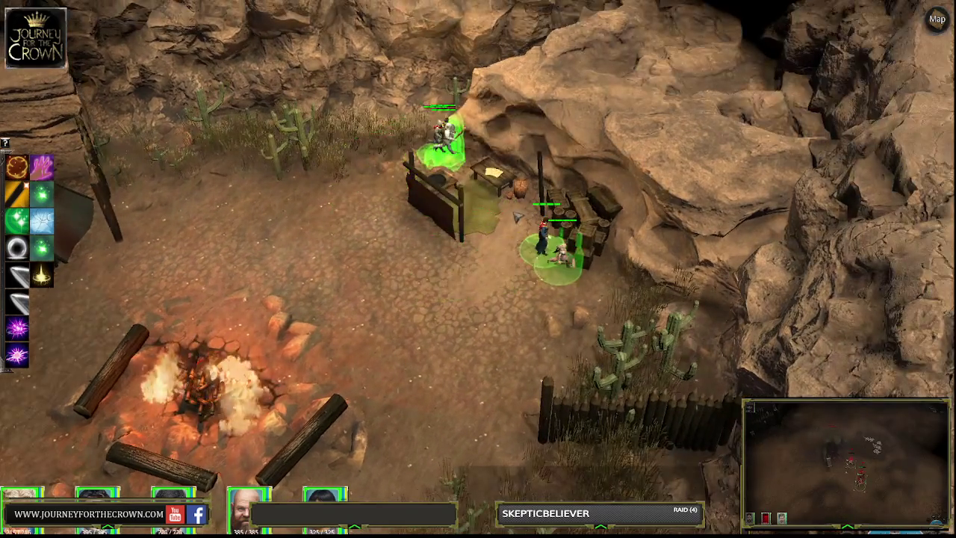
scroll(468, 298, up, 5)
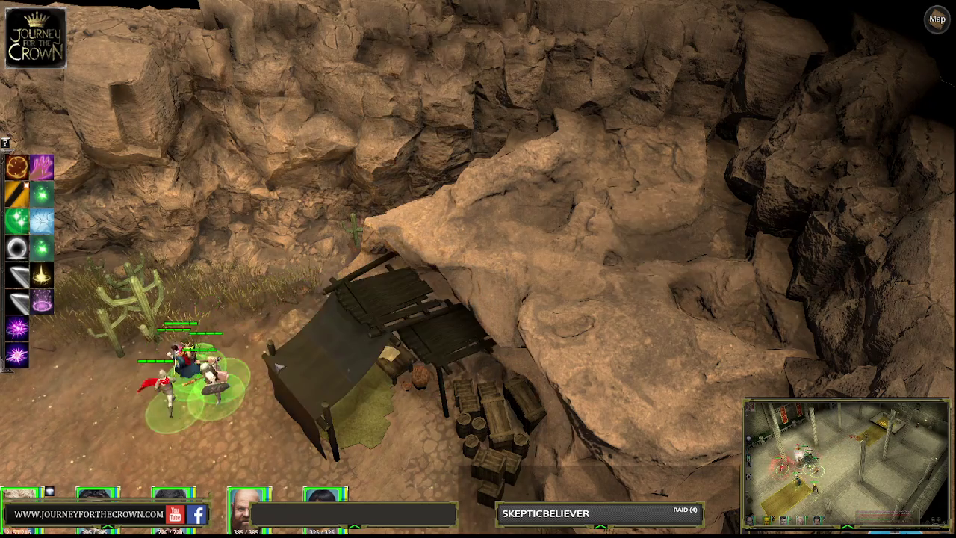
Move the party beside the tent, through the fence gap, and along the fence
click(407, 434)
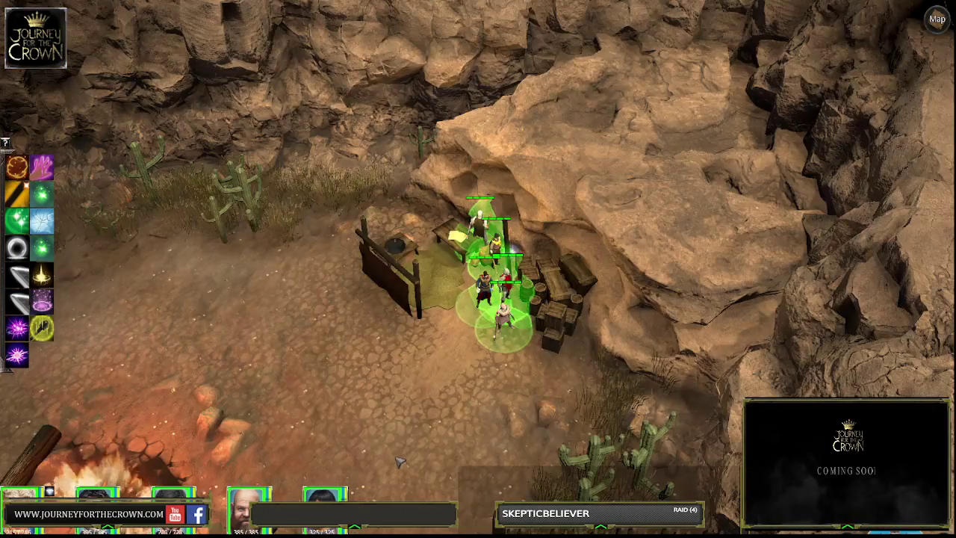
click(377, 447)
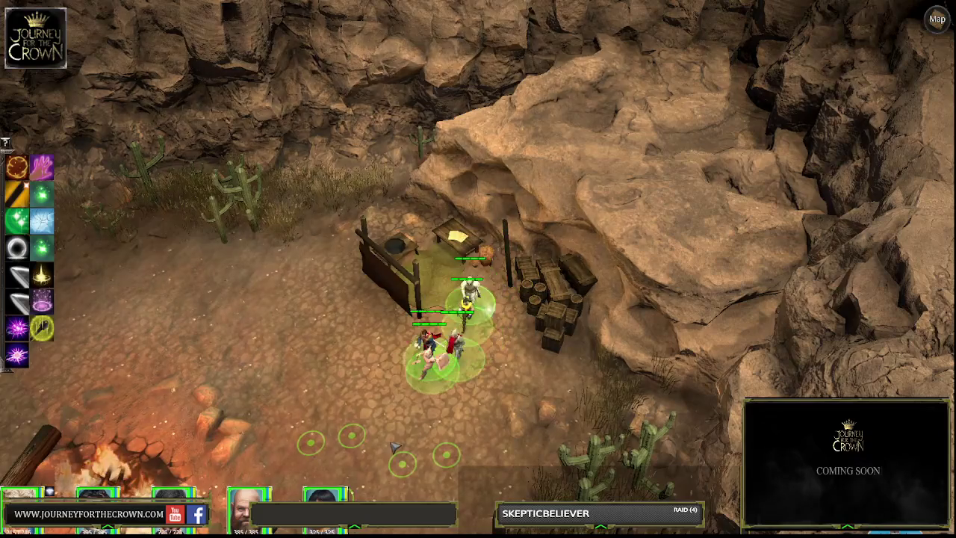
click(493, 347)
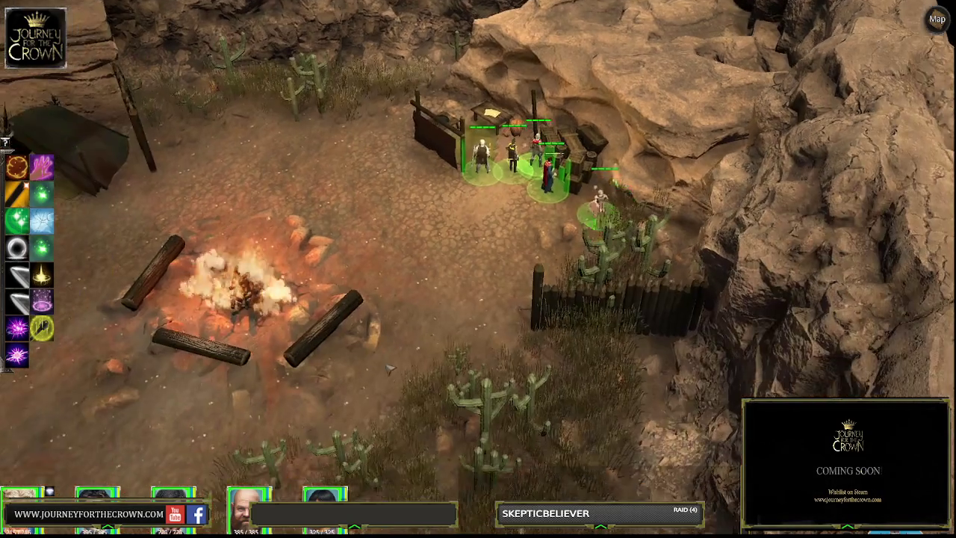
click(390, 369)
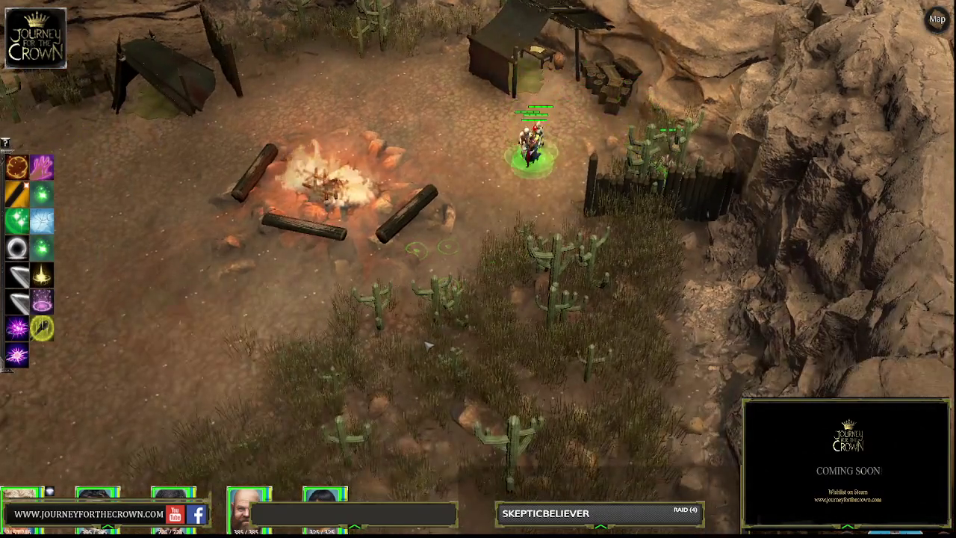
click(321, 422)
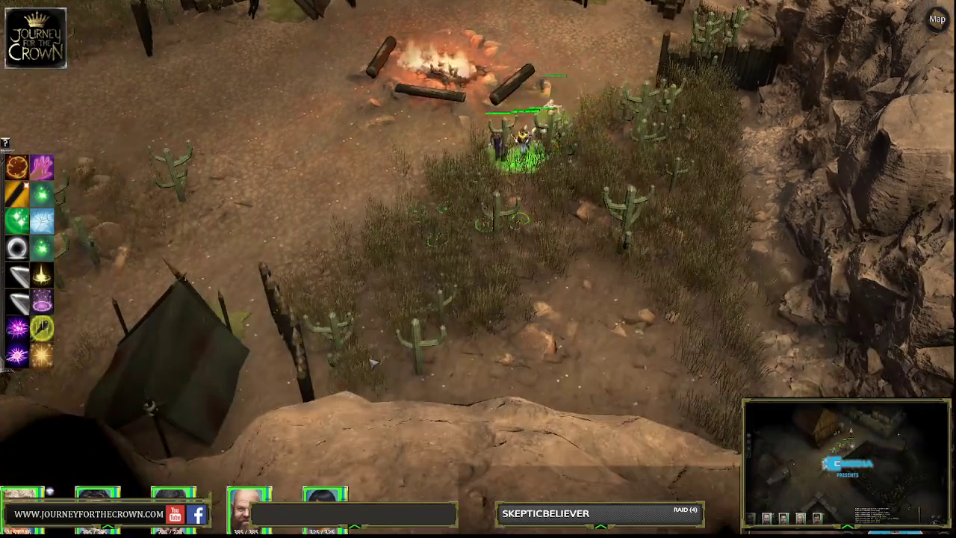
click(359, 351)
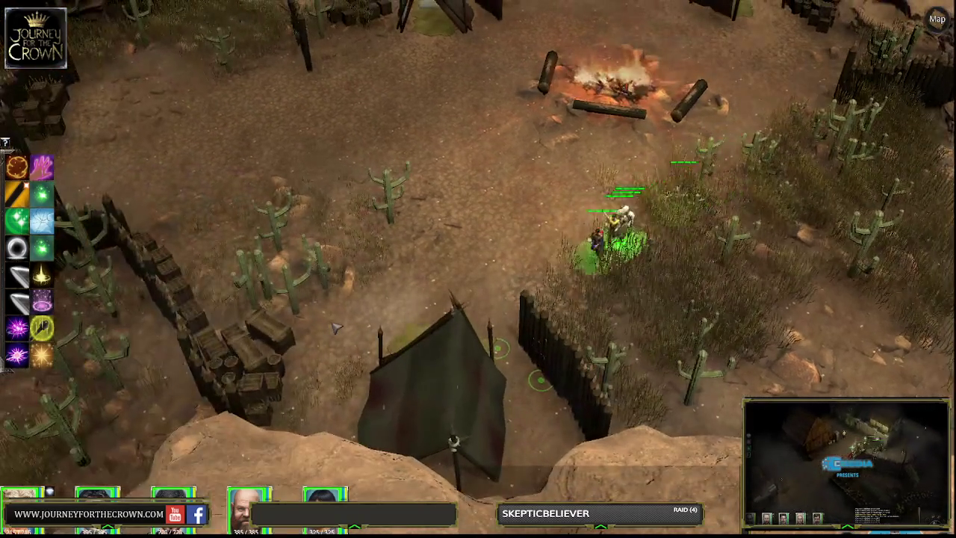
click(346, 329)
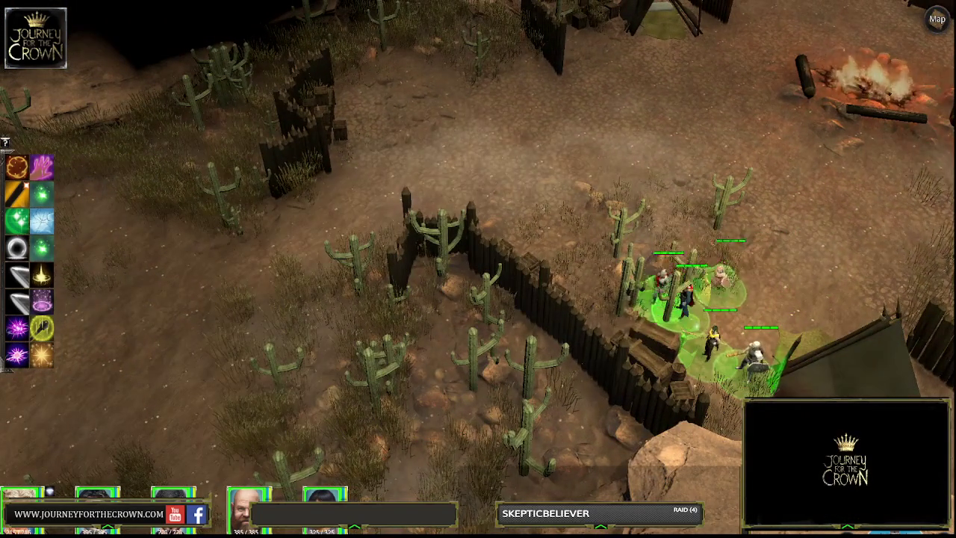
click(650, 299)
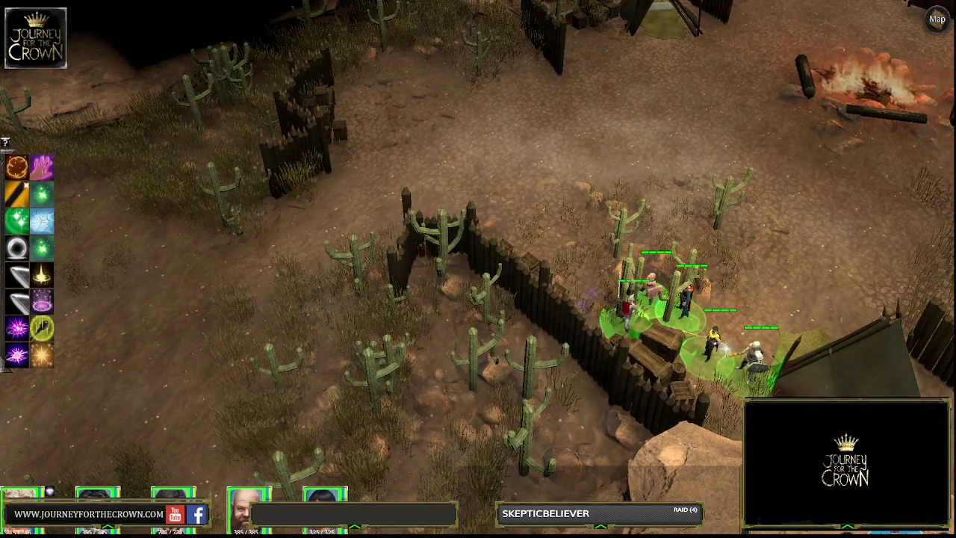